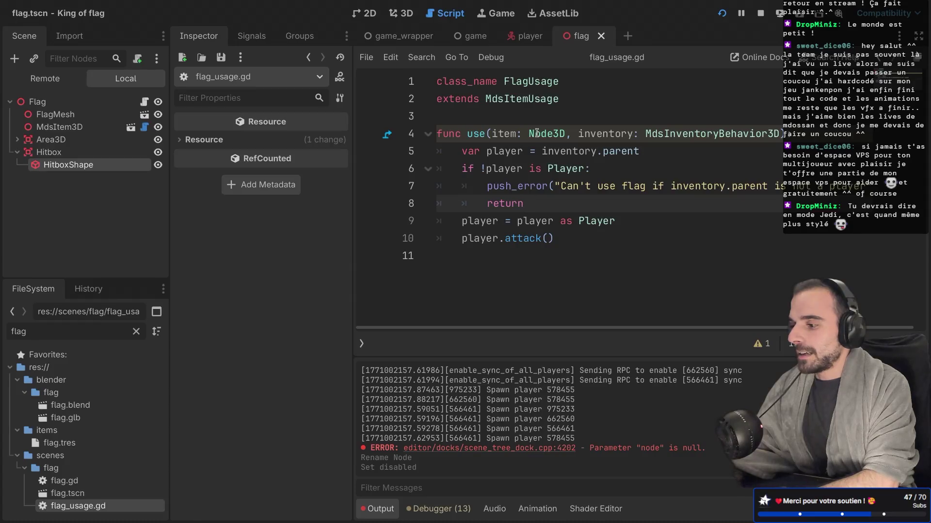
Start a new line after the early return on line 8 declaring 'var flag ='
click(493, 133)
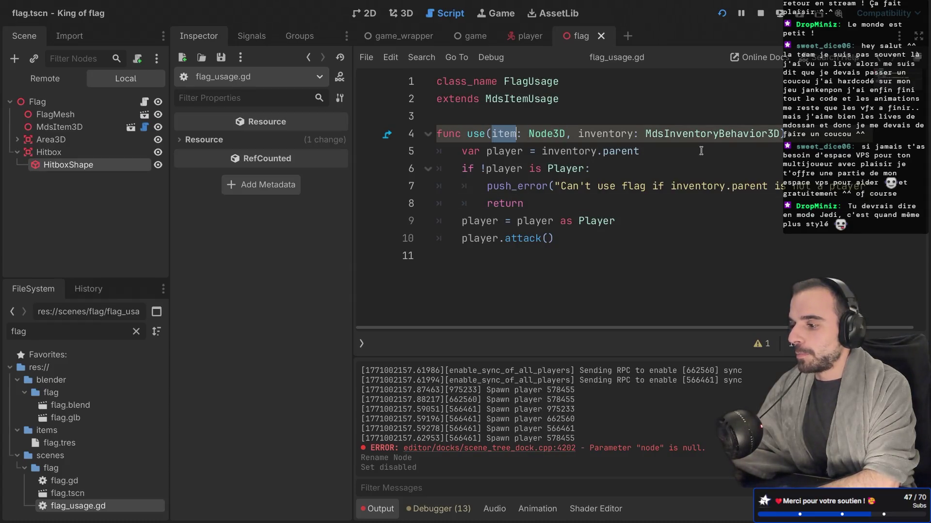
key(ctrl+Right)
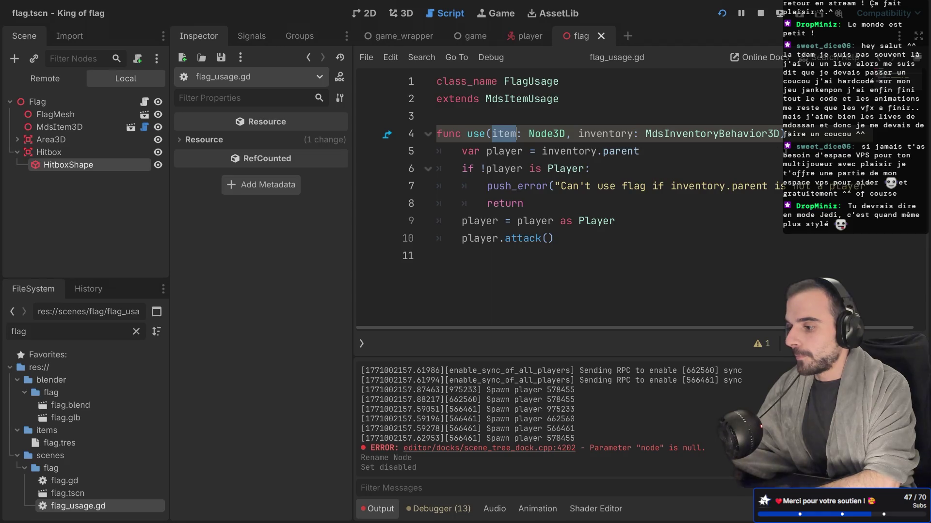
click(557, 207)
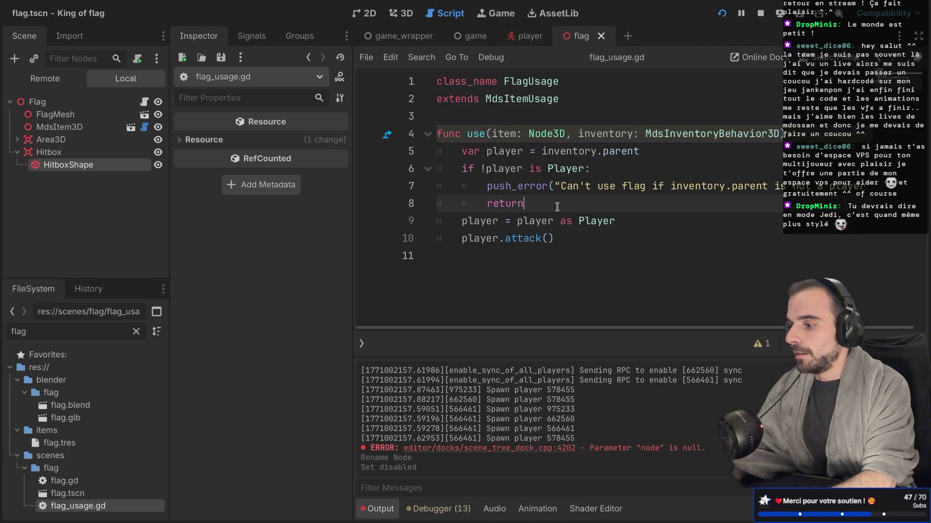
key(Return)
text(var)
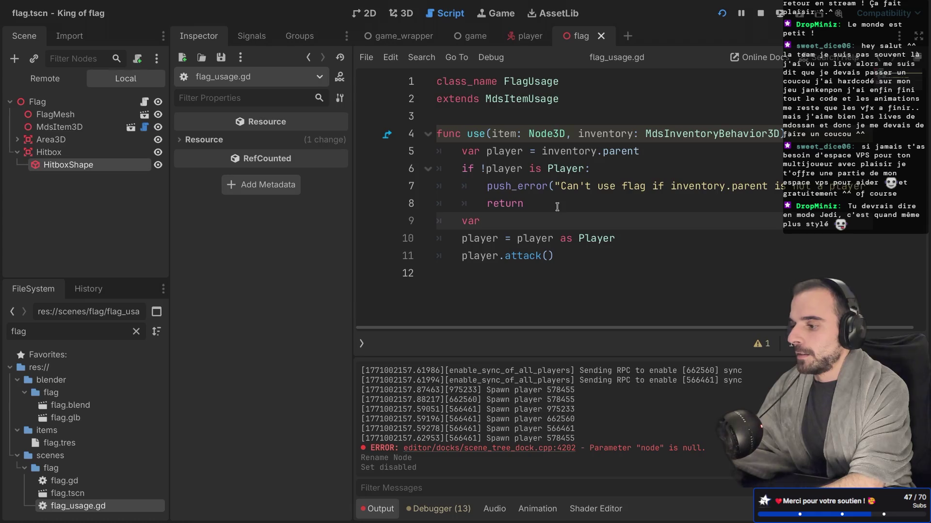
text( i)
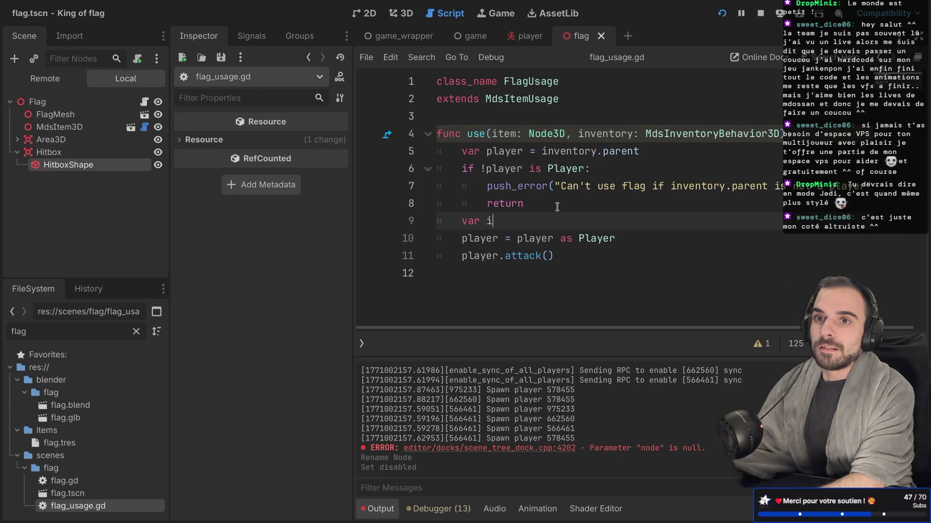
text(te)
key(BackSpace)
key(BackSpace)
key(BackSpace)
text(flag = in)
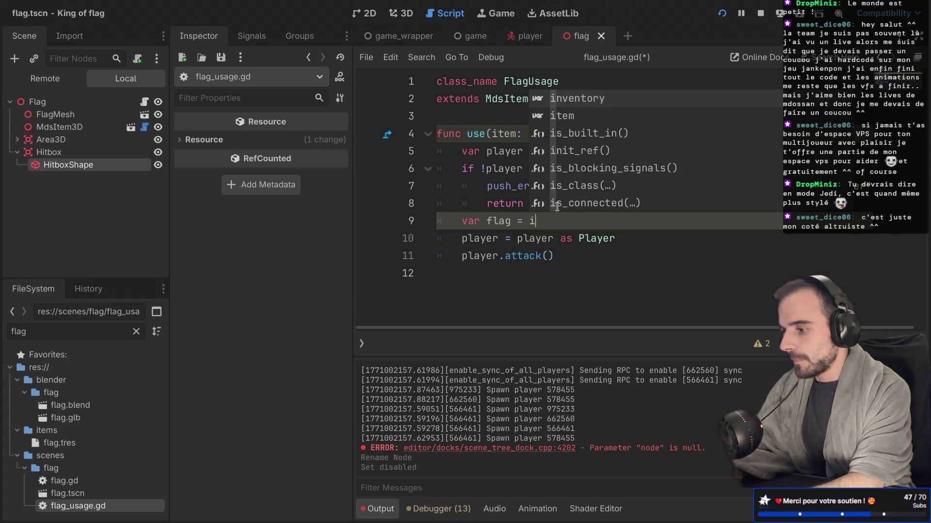
Complete the line as 'var flag = item' and select the Flag node in the Scene dock
key(Return)
text(.)
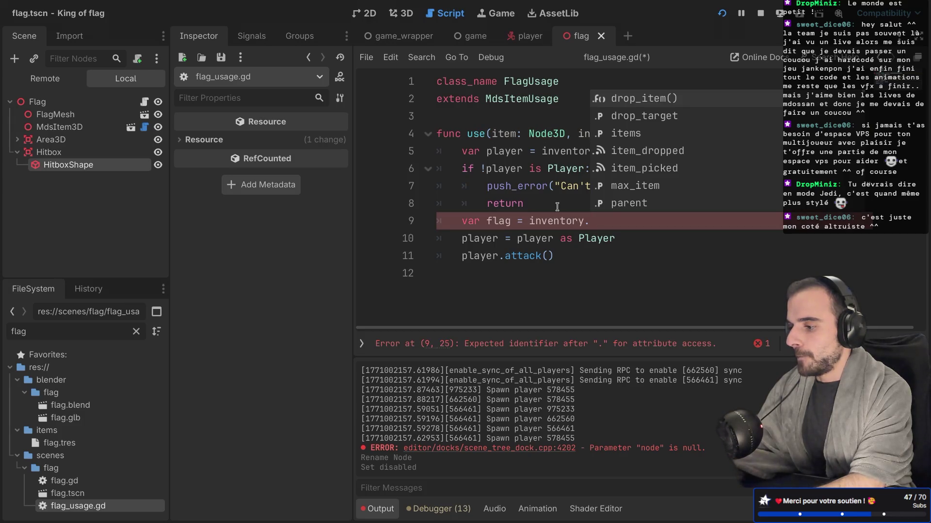
key(BackSpace)
key(BackSpace)
key(BackSpace)
text(tem)
key(Escape)
click(90, 104)
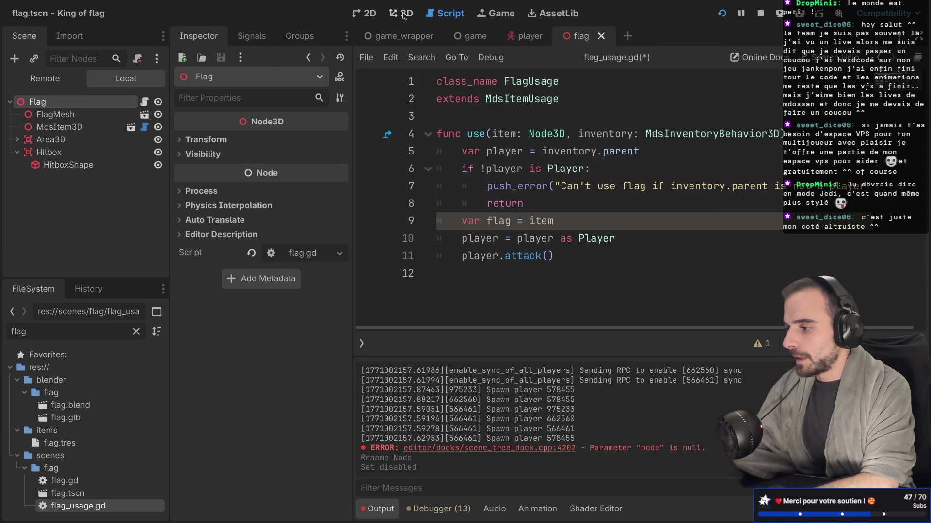
click(406, 14)
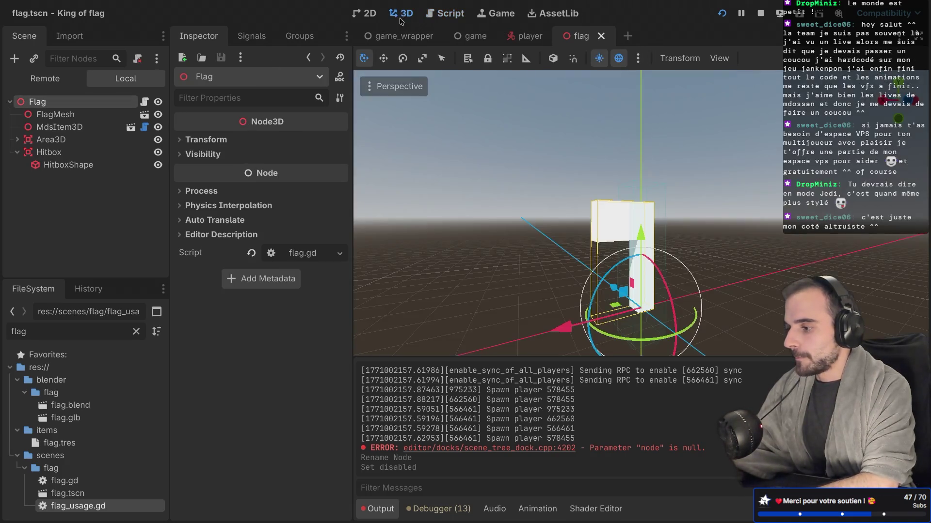
click(60, 127)
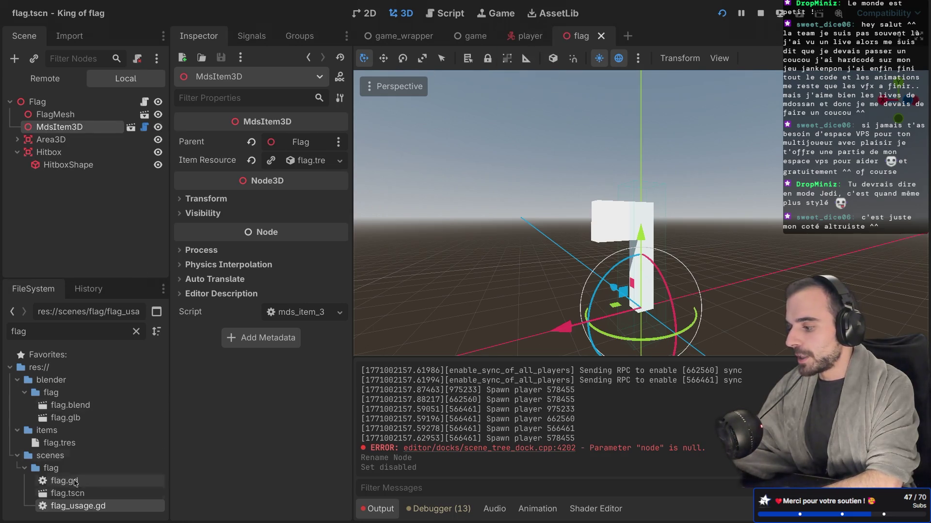
double_click(70, 507)
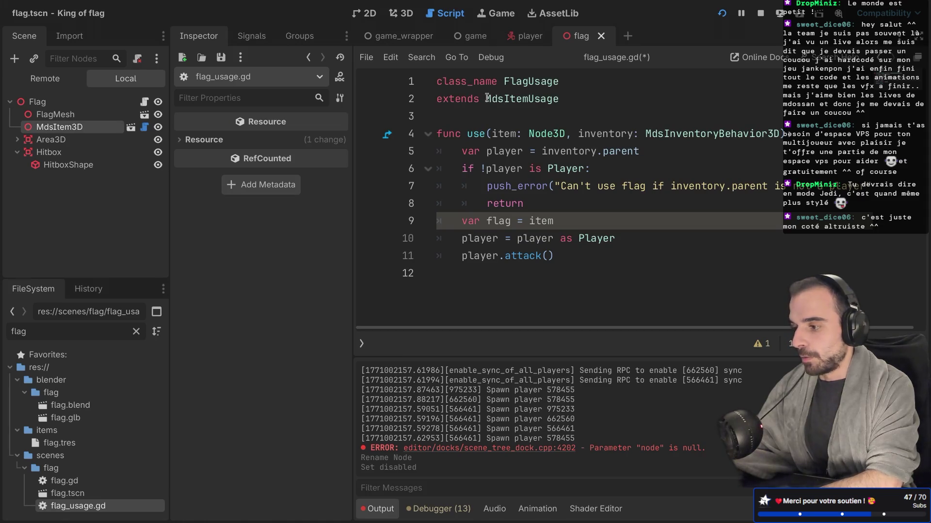
Review the FlagUsage class, its MdsItemUsage base and the use(item: Node3D) signature
drag(487, 98, 558, 99)
double_click(537, 82)
click(489, 117)
double_click(475, 133)
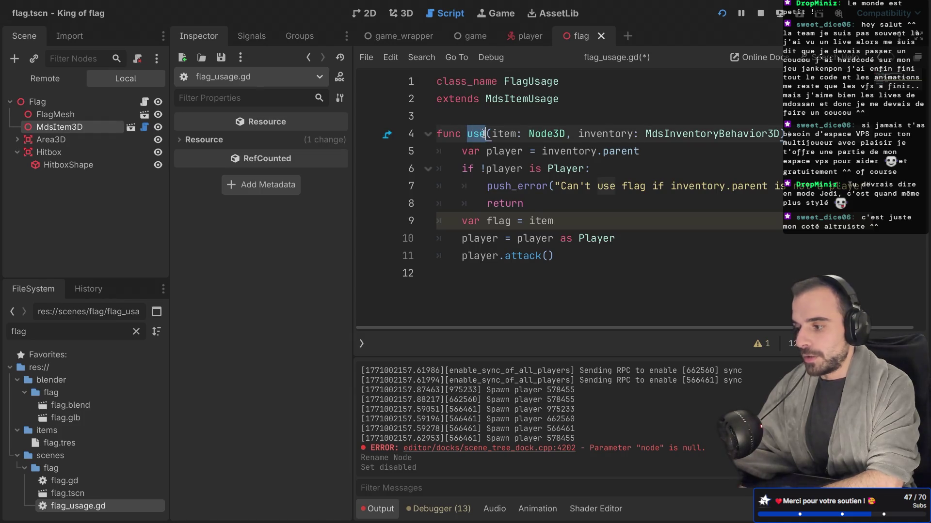
click(491, 133)
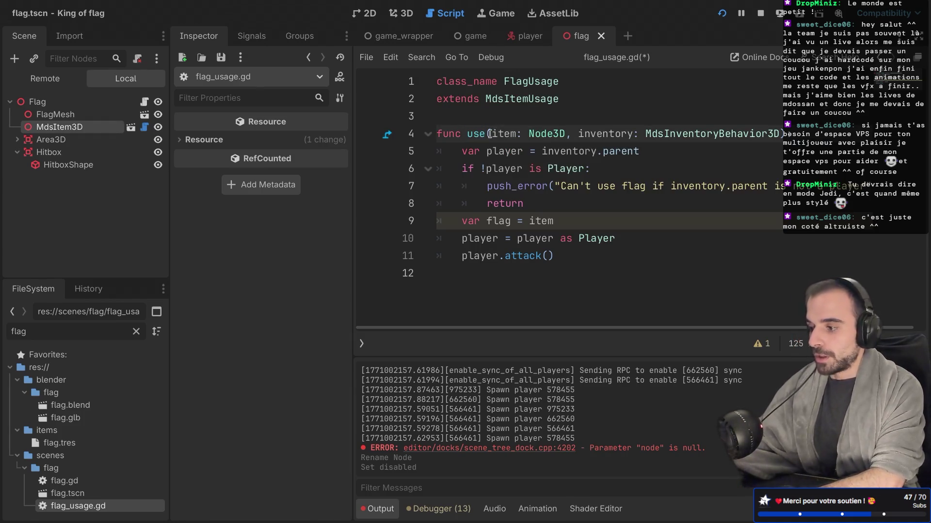
drag(491, 133, 737, 133)
click(591, 185)
drag(489, 134, 572, 134)
click(565, 151)
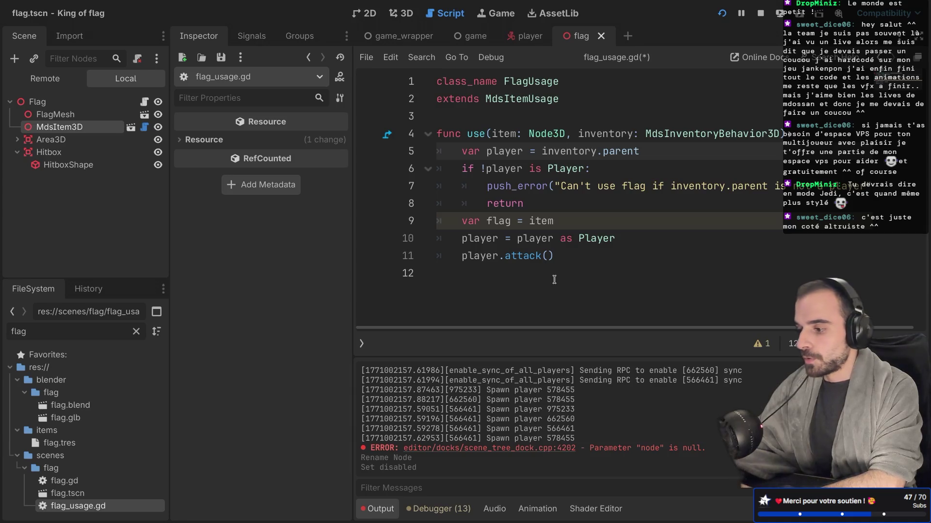
Extend the flag line to 'item.pare' and read the Node3D documentation
click(567, 227)
text(.)
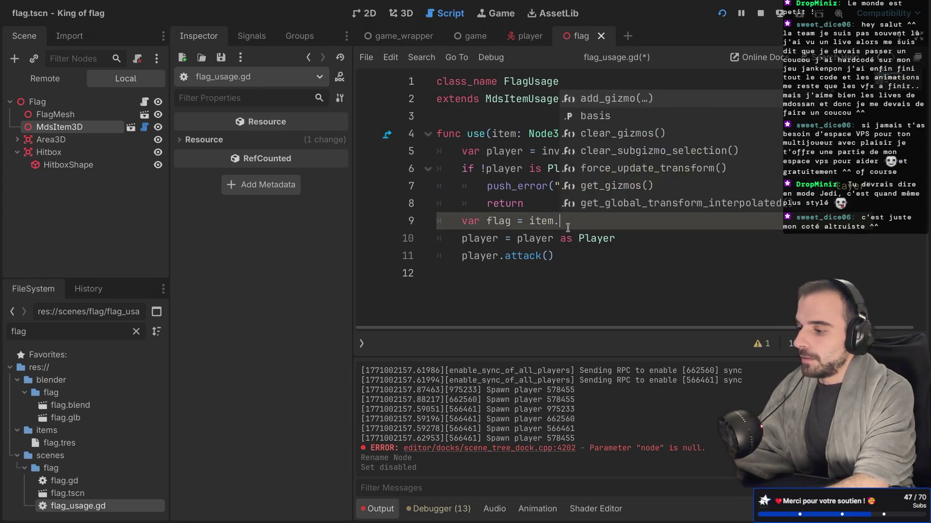
text(pare)
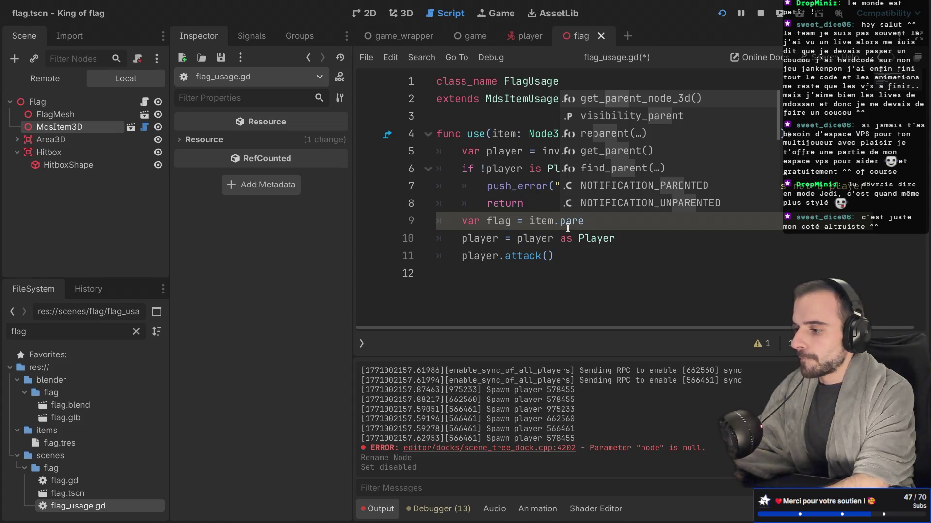
key(Escape)
mouse_move(550, 133)
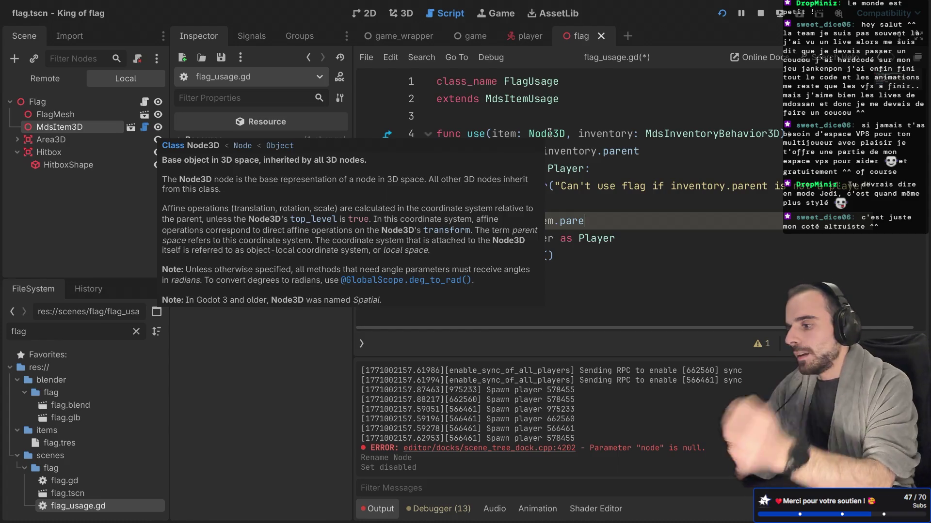
click(572, 124)
ctrl+click(527, 105)
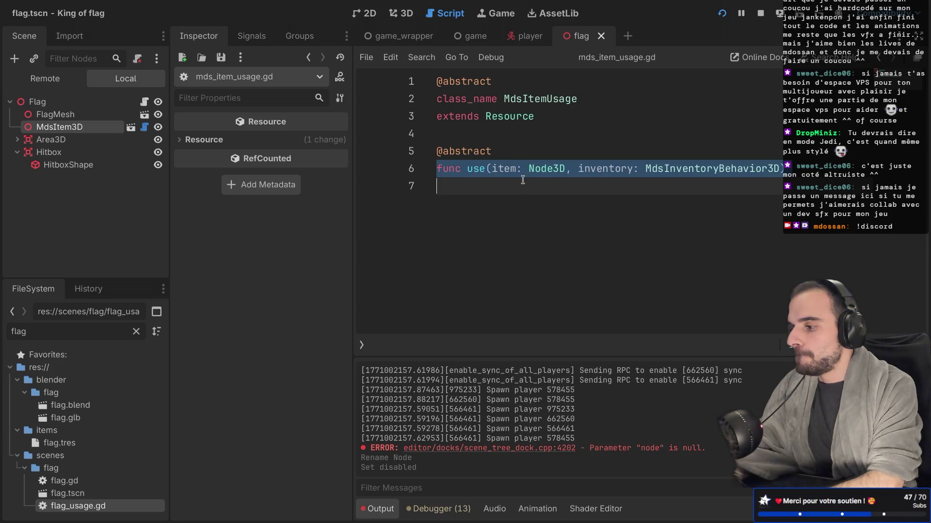
Clear the flag filter in the FileSystem dock to show the whole project
click(136, 331)
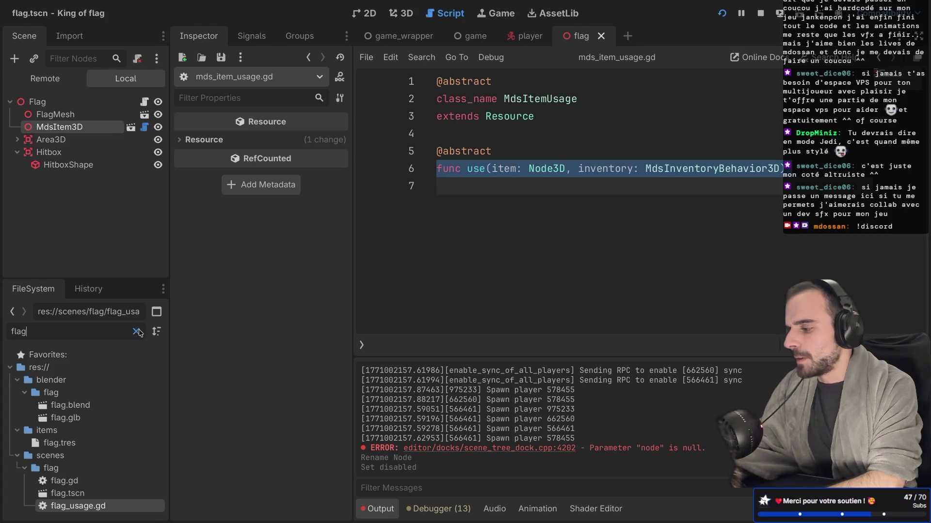
Open mds_inventory_behavior_3d.gd from the inventory folder in the FileSystem dock
scroll(57, 409, up, 15)
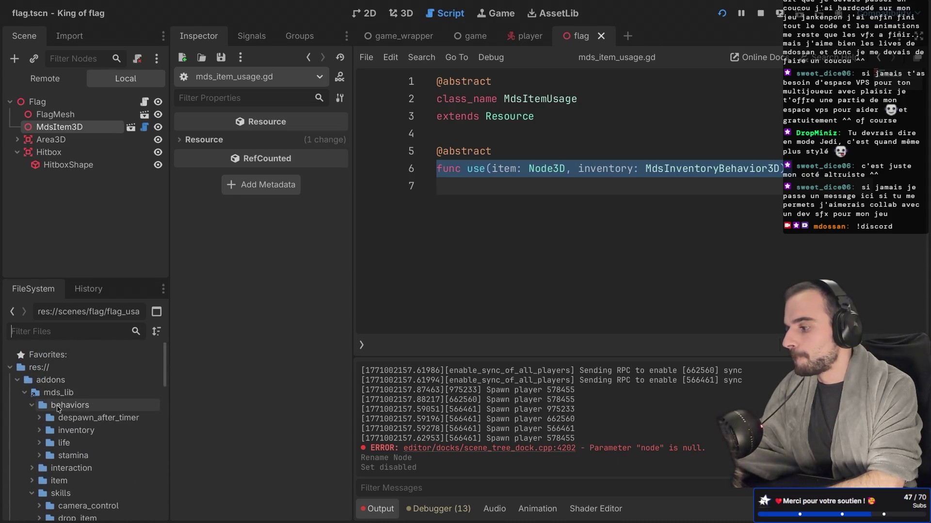
drag(69, 433, 47, 432)
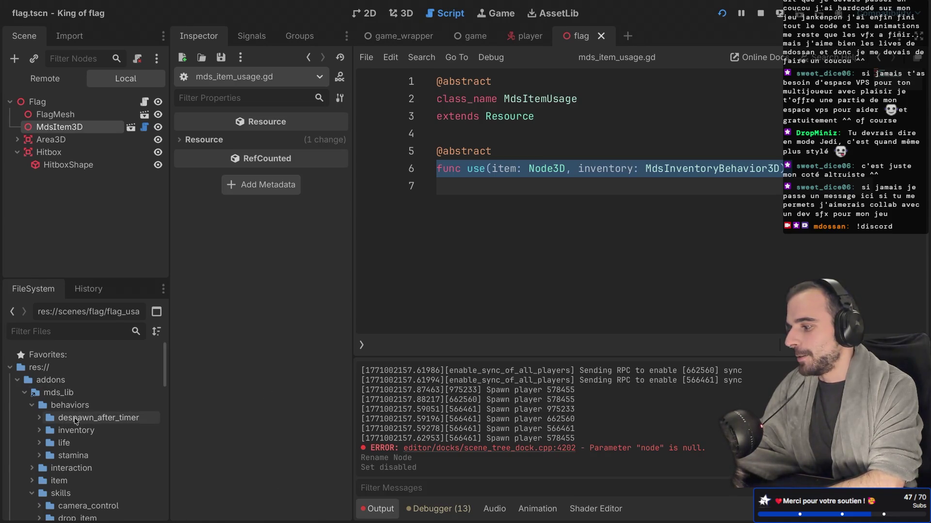
click(37, 432)
double_click(92, 448)
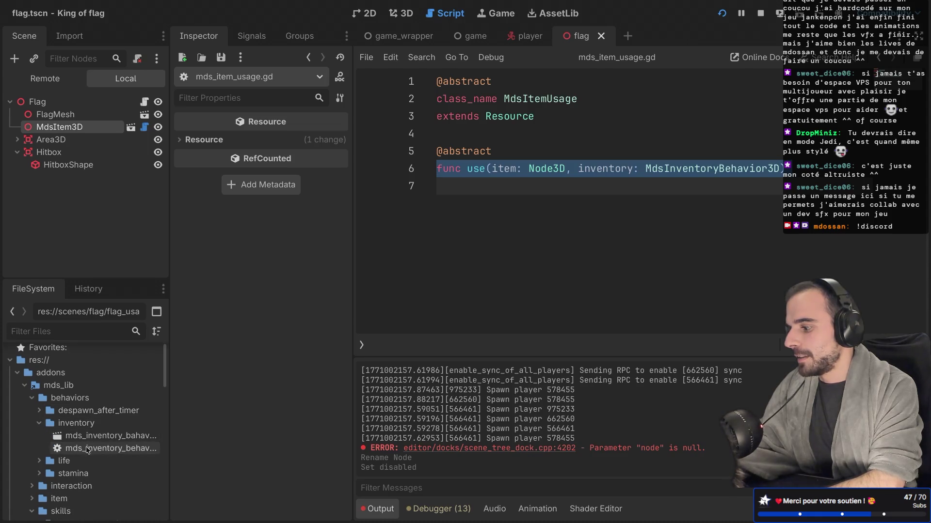
In distraction-free mode, inspect the item.item_resource.usage.use(item, self) call
key(ctrl+shift+F11)
scroll(497, 264, down, 2)
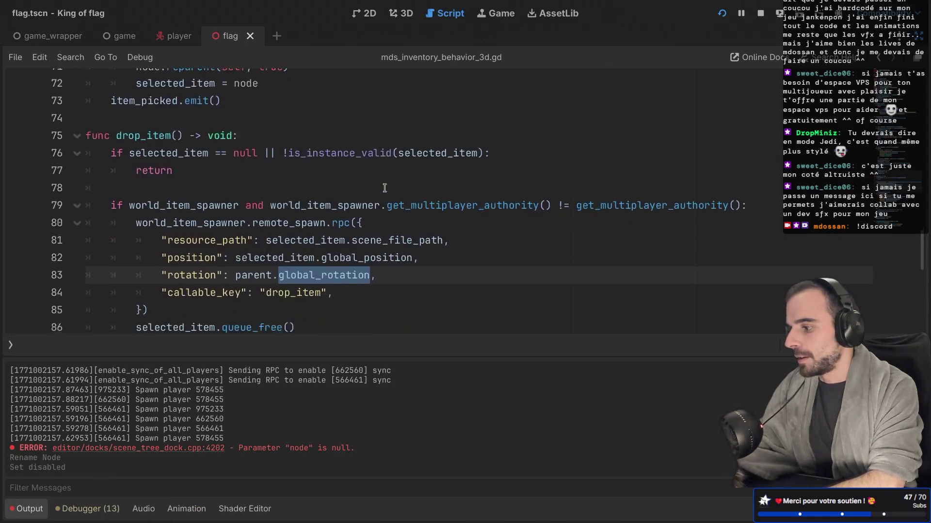
scroll(384, 188, up, 5)
scroll(385, 189, up, 10)
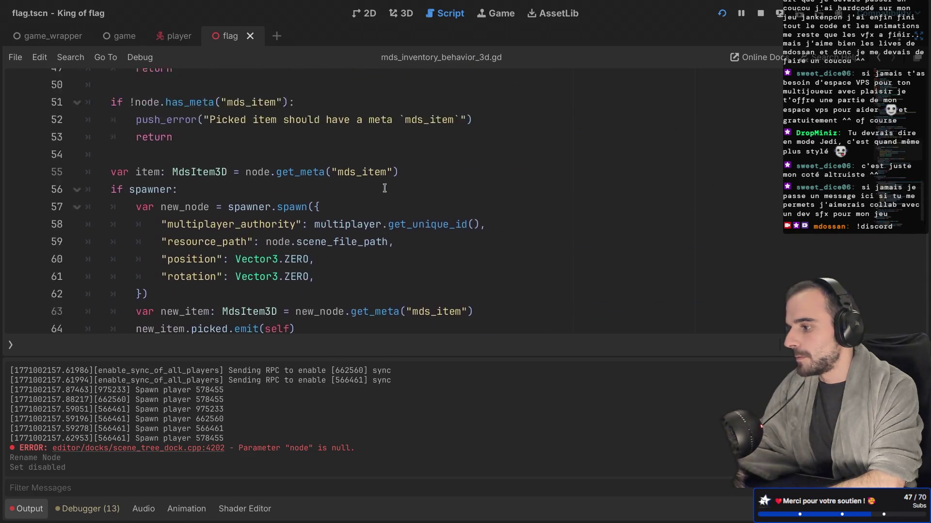
scroll(384, 188, down, 1)
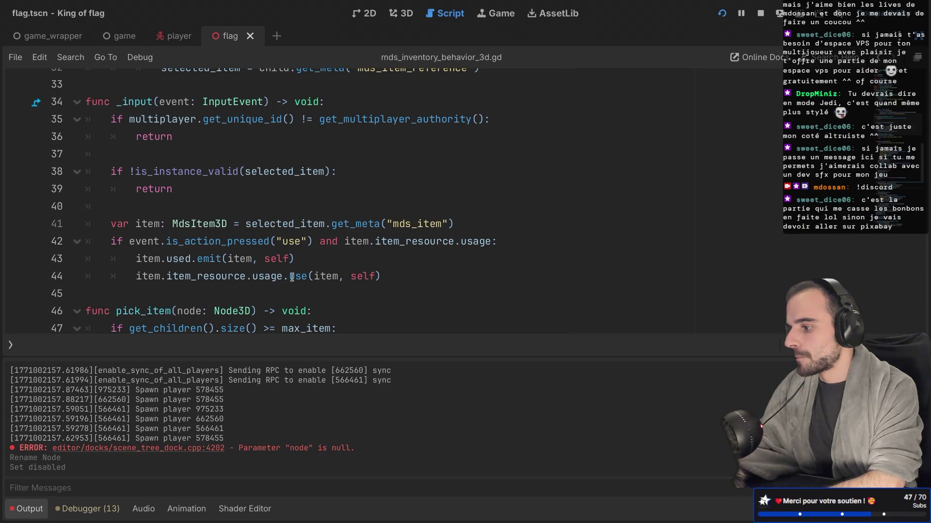
double_click(227, 273)
double_click(255, 275)
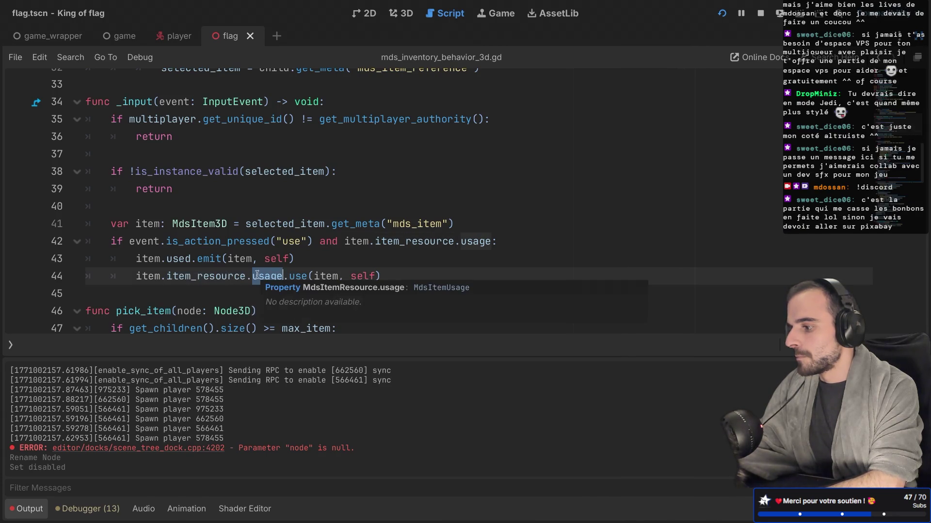
double_click(318, 276)
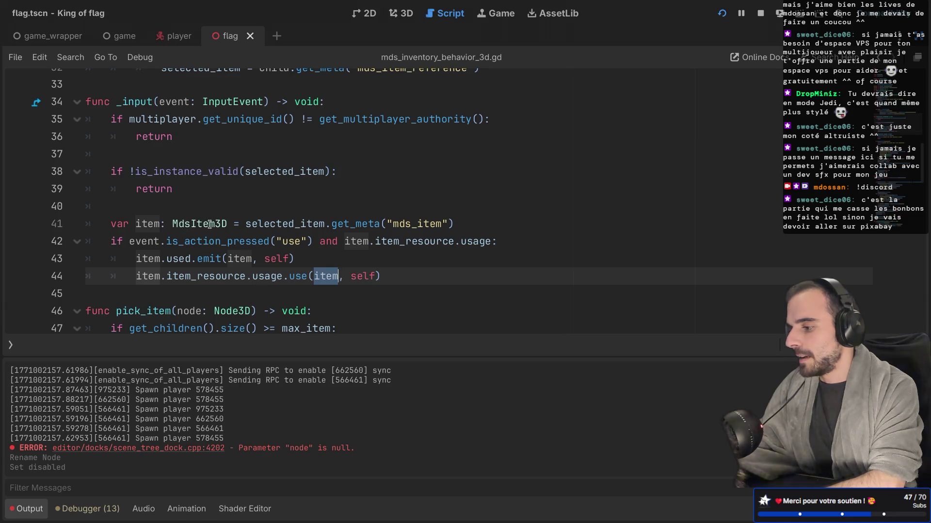
mouse_move(323, 277)
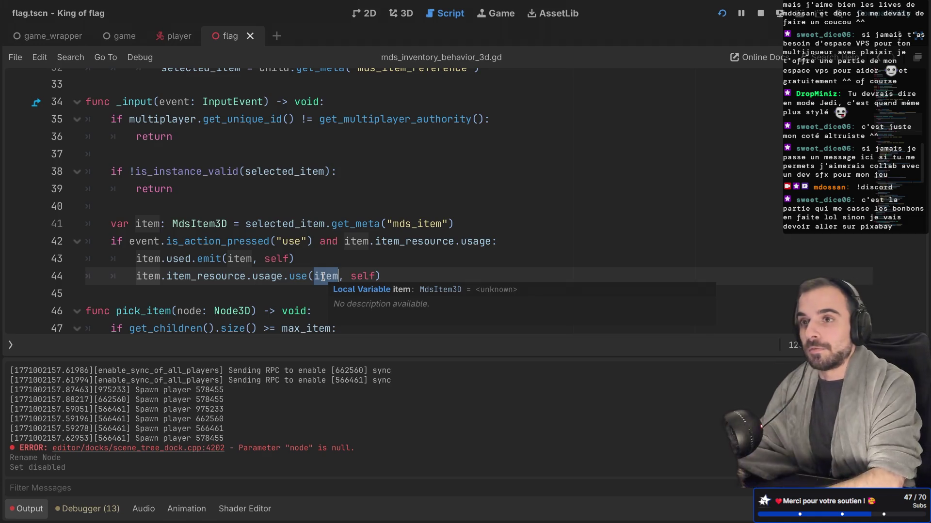
key(ctrl)
Check item's MdsItem3D type and the use arguments, then widen the editor with the script list shown
key(ctrl+shift+F11)
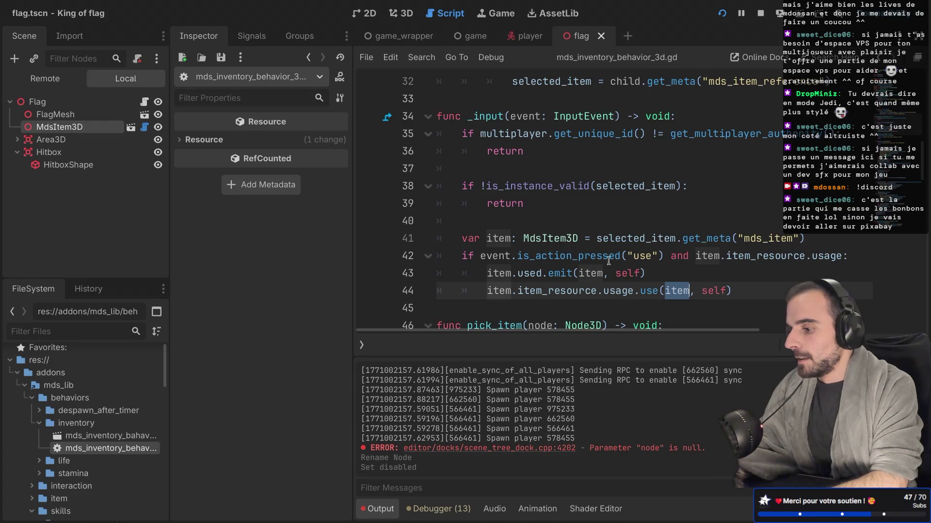
scroll(672, 289, down, 3)
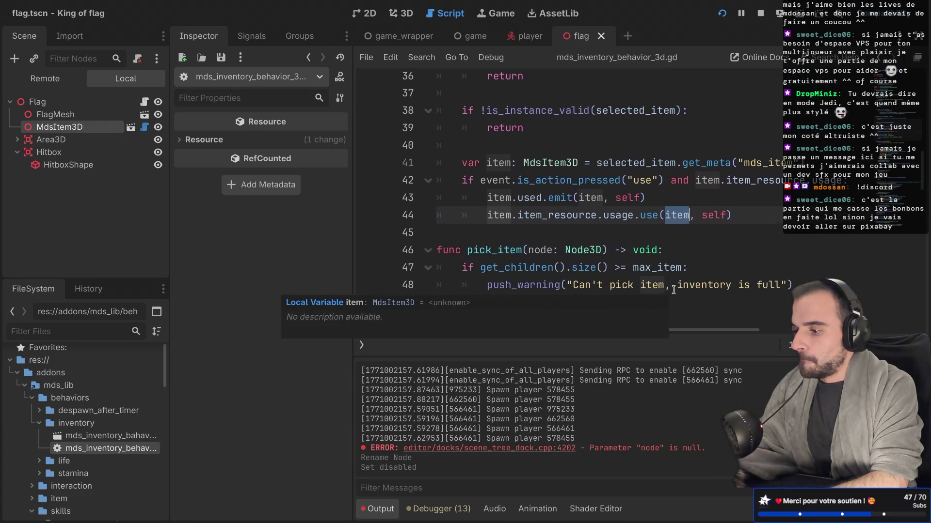
double_click(556, 160)
double_click(672, 213)
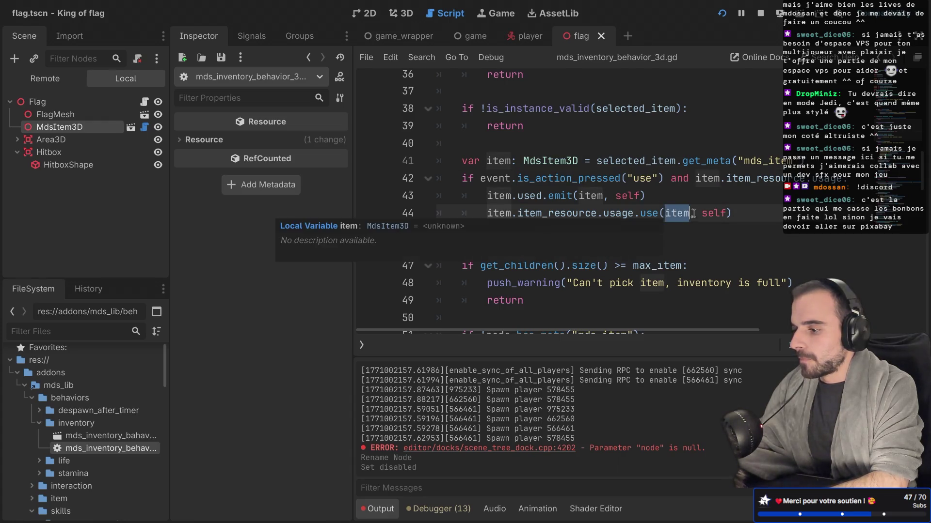
double_click(705, 214)
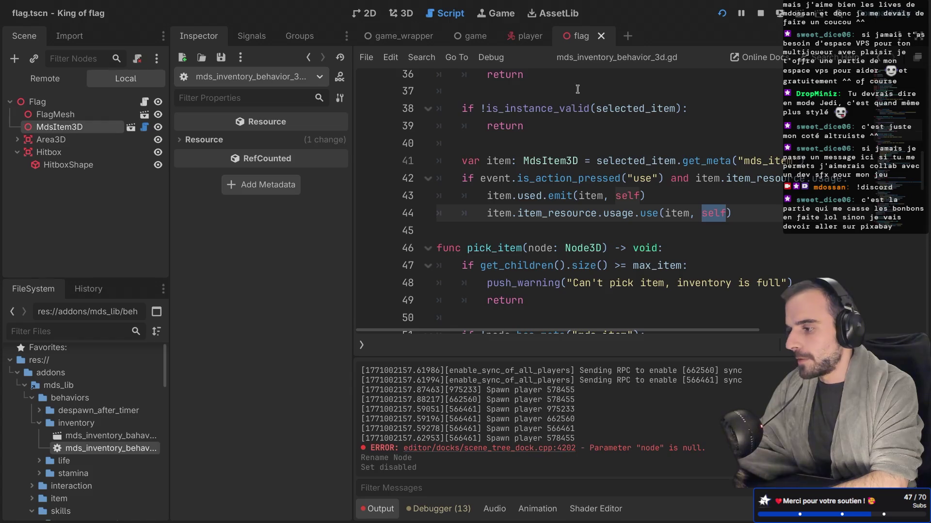
key(ctrl+shift+F11)
click(11, 345)
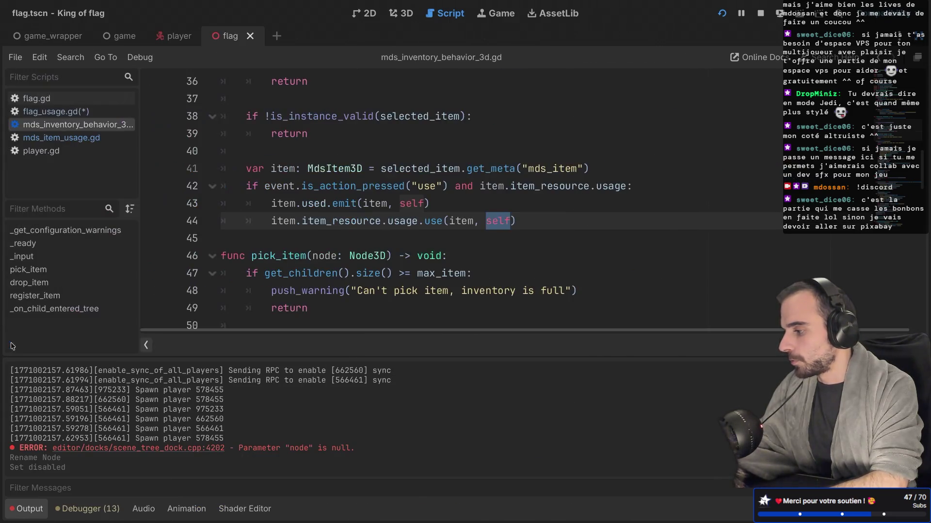
Switch to flag_usage.gd and jump to the use definition in mds_item_usage.gd
click(54, 111)
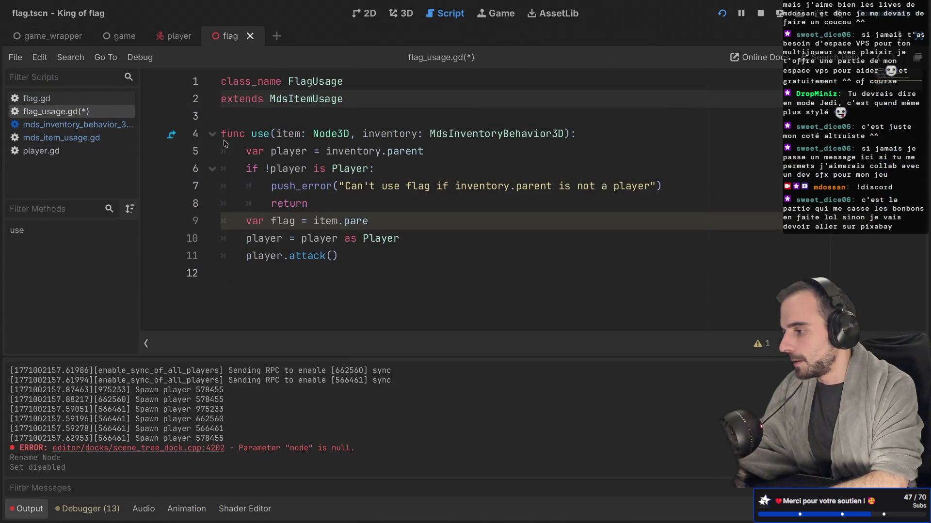
ctrl+click(311, 100)
drag(290, 100, 366, 102)
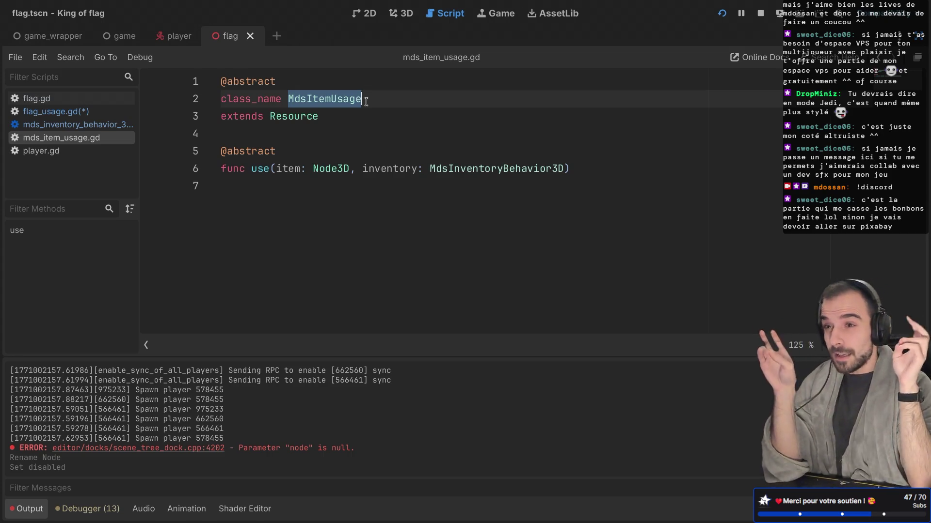
drag(252, 170, 294, 169)
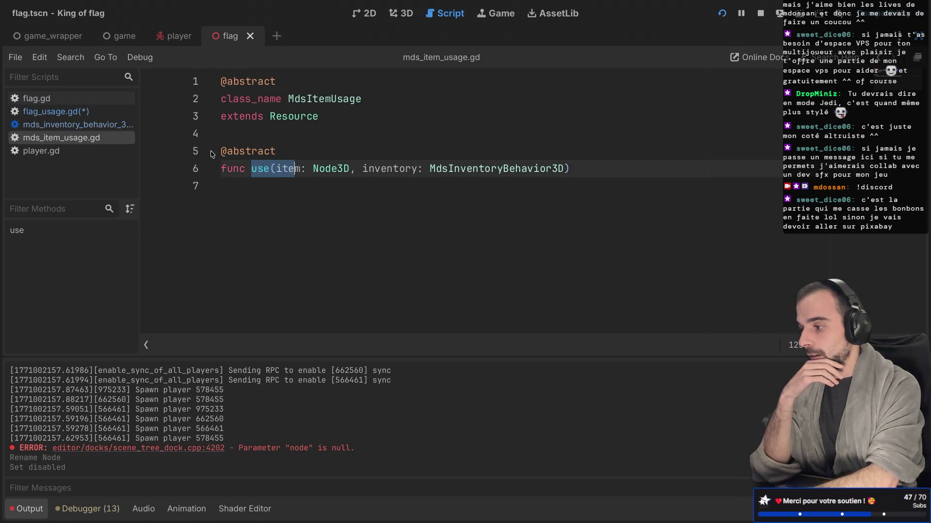
triple_click(239, 148)
drag(221, 166, 570, 169)
click(406, 204)
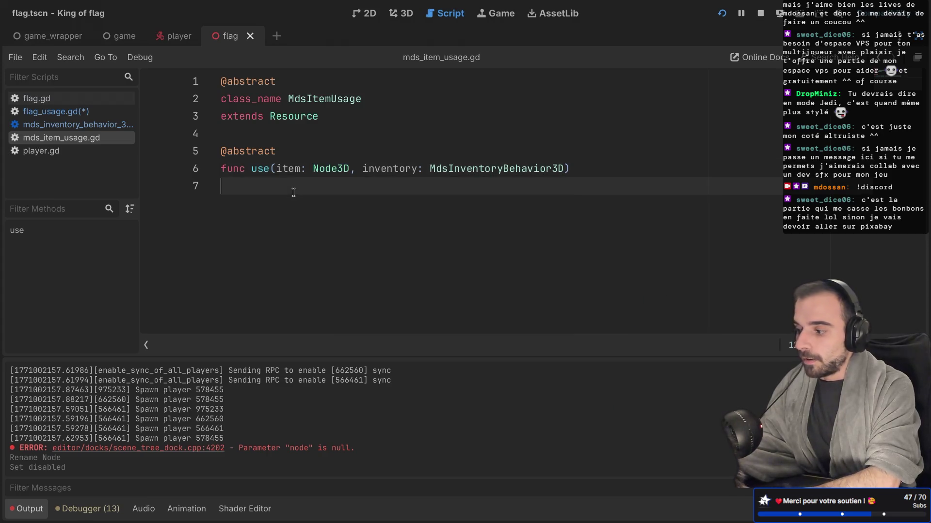
double_click(260, 168)
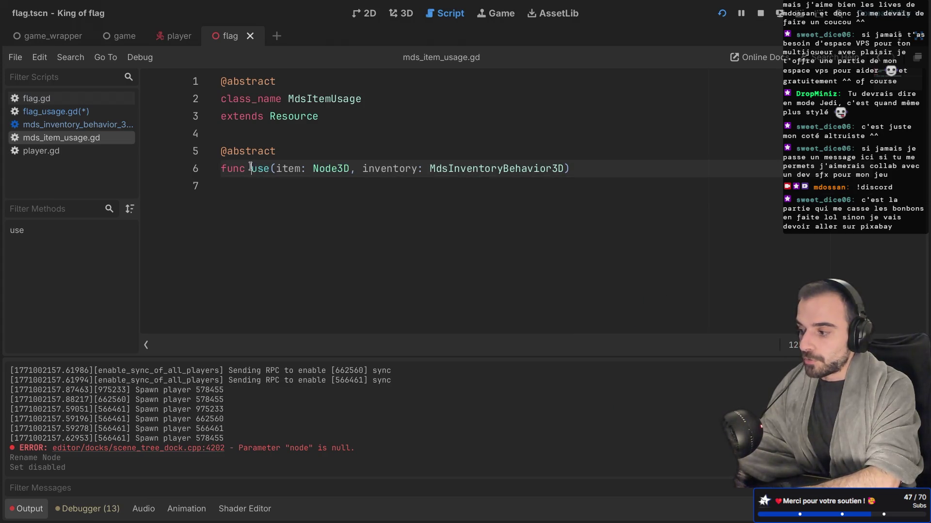
double_click(289, 94)
click(238, 182)
double_click(253, 169)
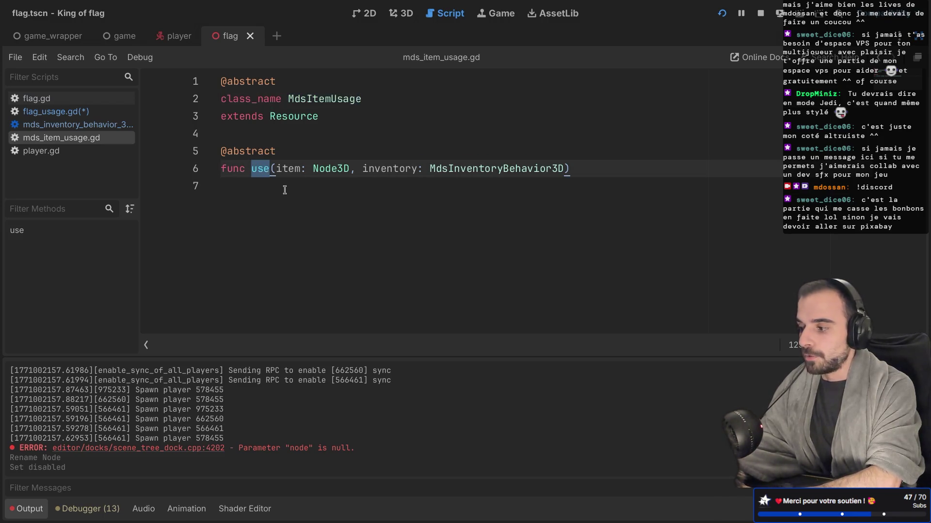
click(276, 169)
Change the base use function's item parameter type from Node3D to MdsItem3D
double_click(390, 168)
double_click(316, 168)
text(MdsItem)
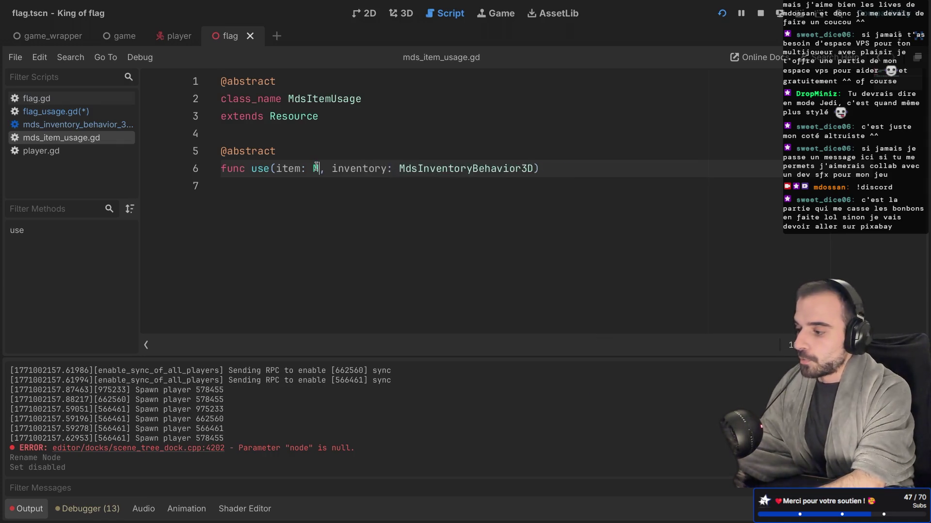
key(Return)
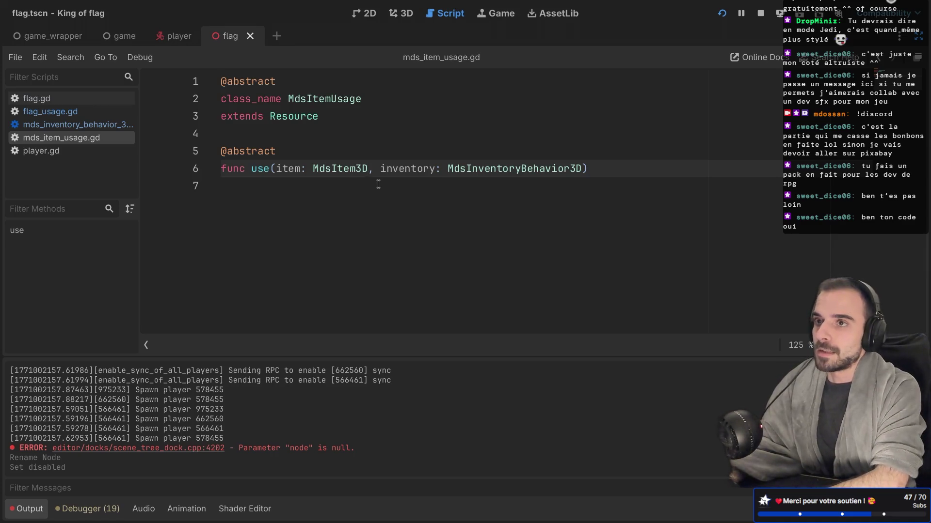
click(73, 125)
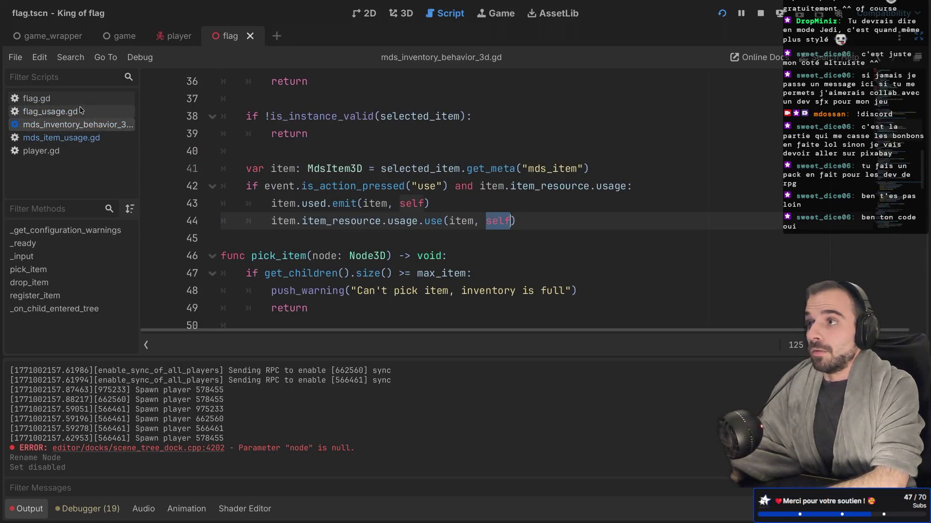
click(81, 111)
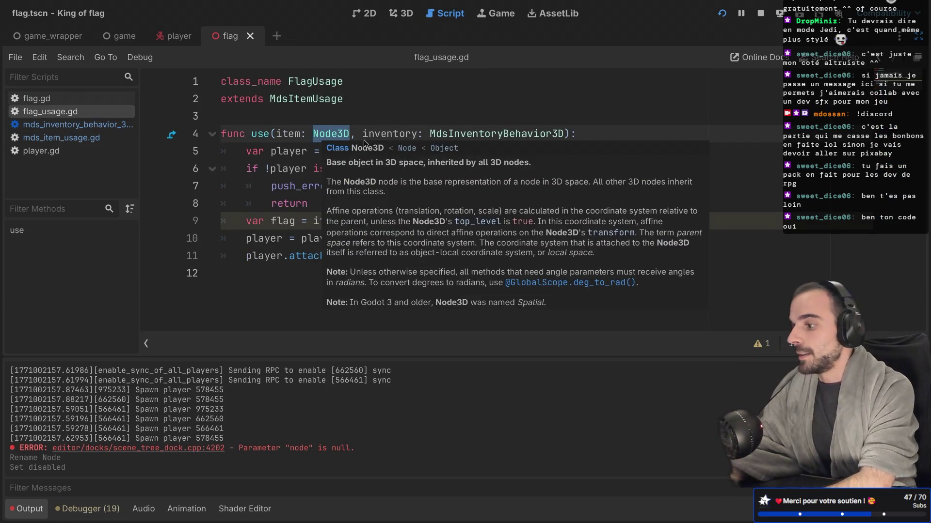
Retype FlagUsage's item parameter as MdsItem3D and save the script
double_click(316, 135)
text(Mds)
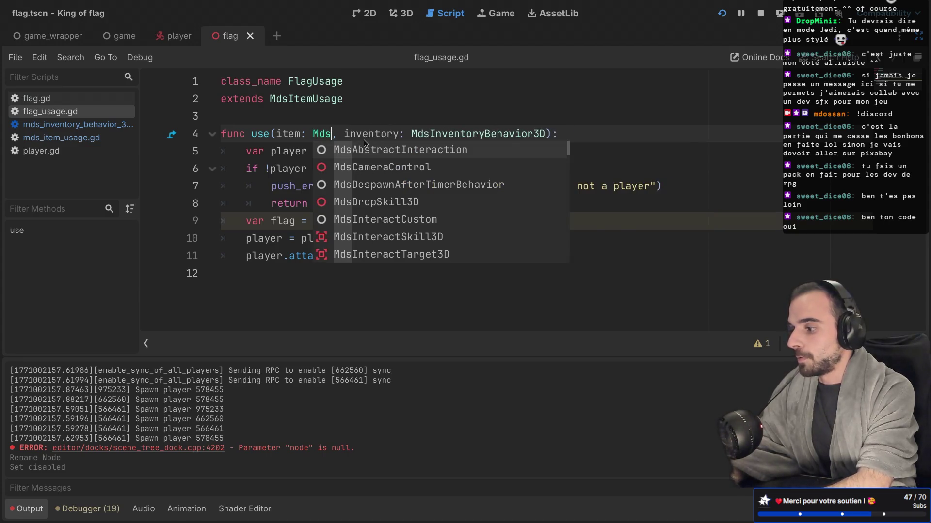
text(Item)
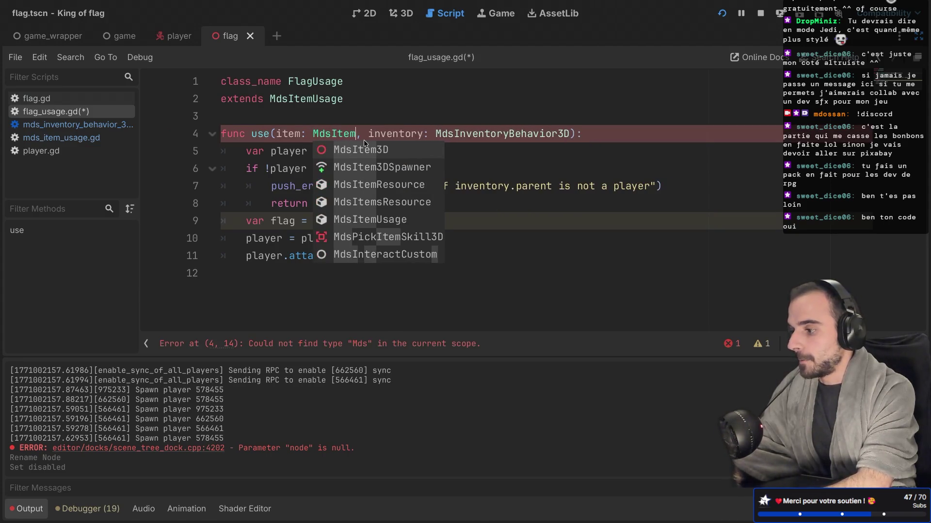
key(Return)
key(ctrl+s)
click(361, 202)
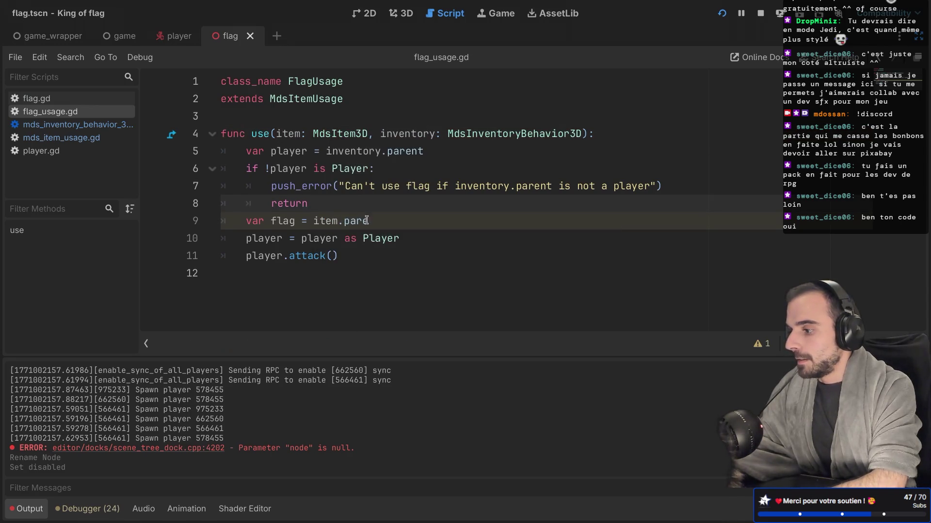
Complete line 9 as 'var flag = item.parent' and add a new line below
double_click(332, 132)
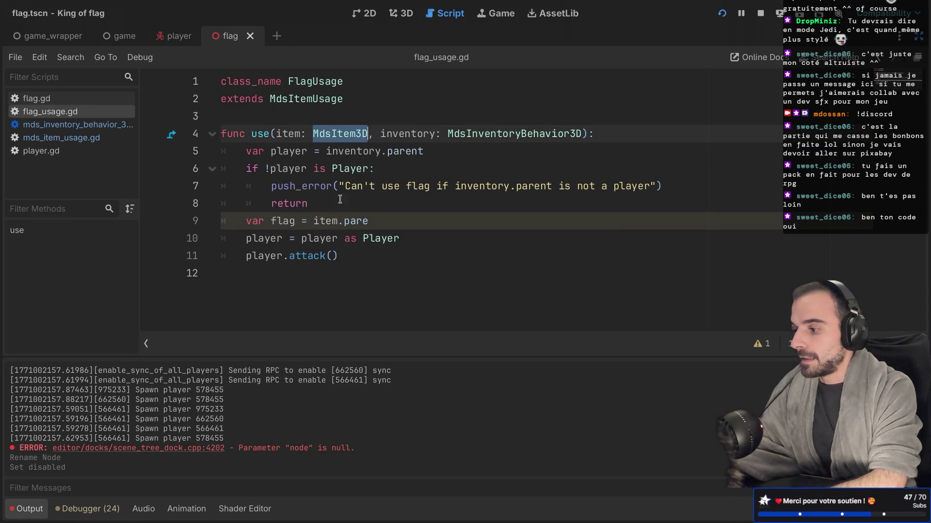
click(356, 222)
key(BackSpace)
key(BackSpace)
key(BackSpace)
text(pa)
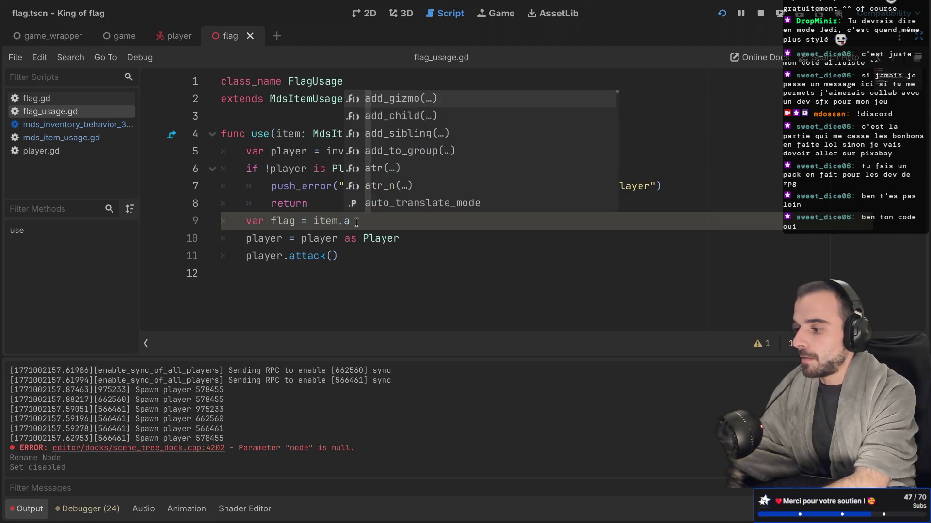
key(Return)
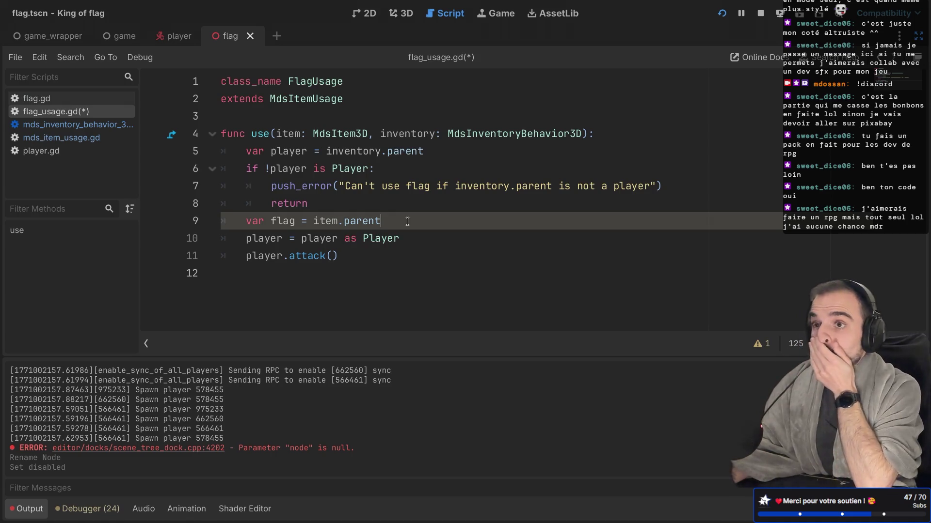
key(Return)
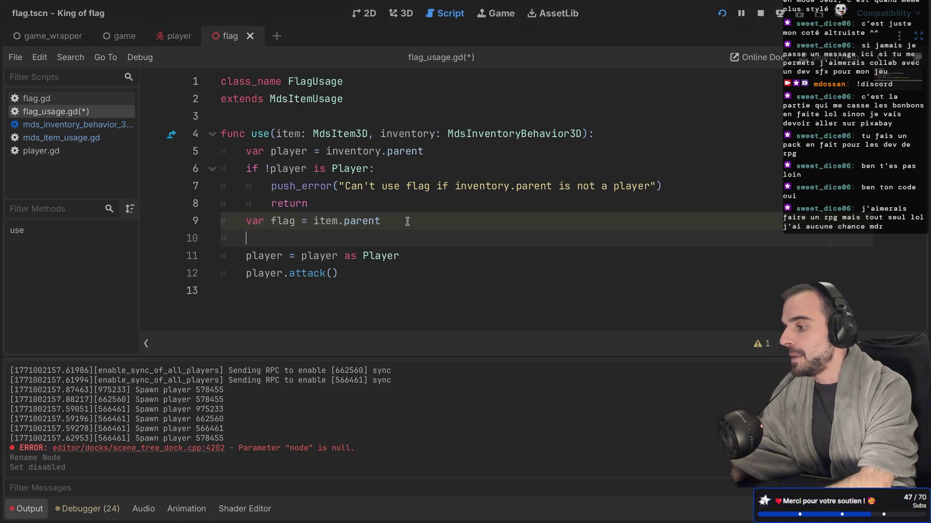
Add the check 'if !flag is Flag:' below the flag assignment
text(if !)
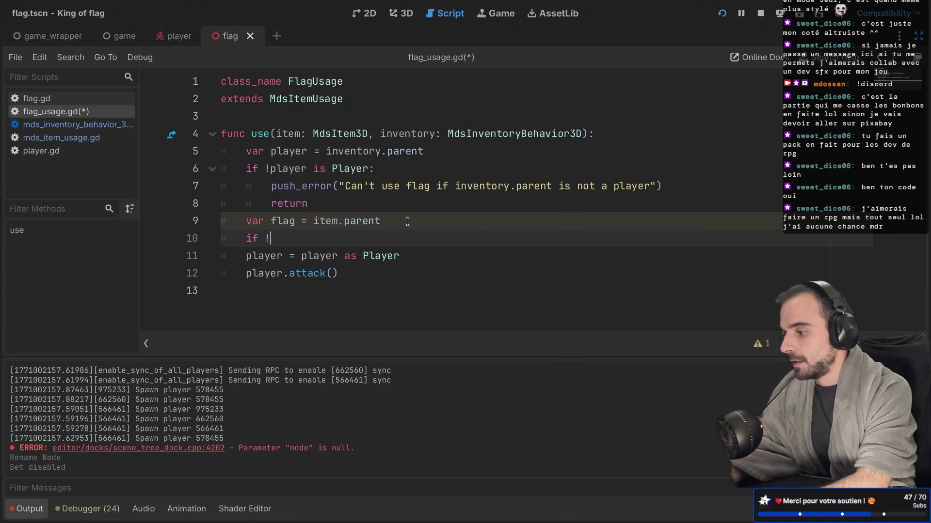
text(fla)
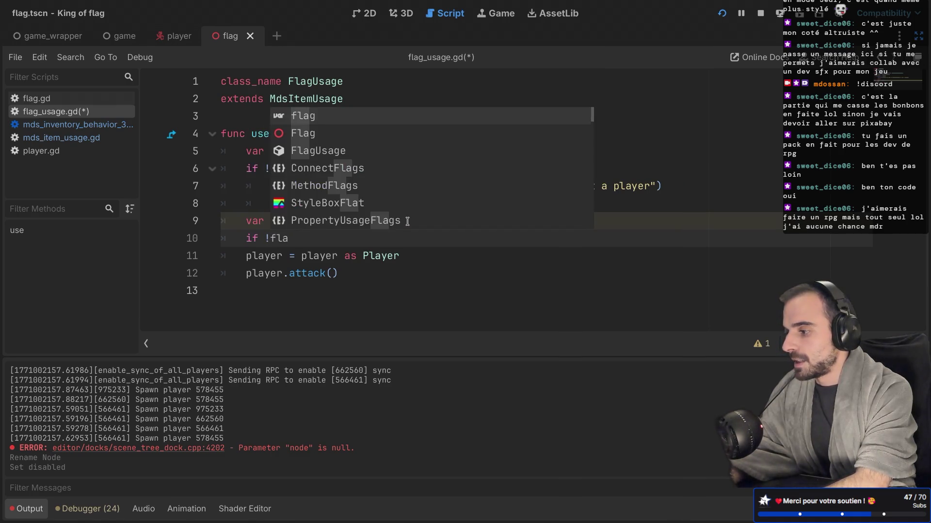
key(Return)
text(is )
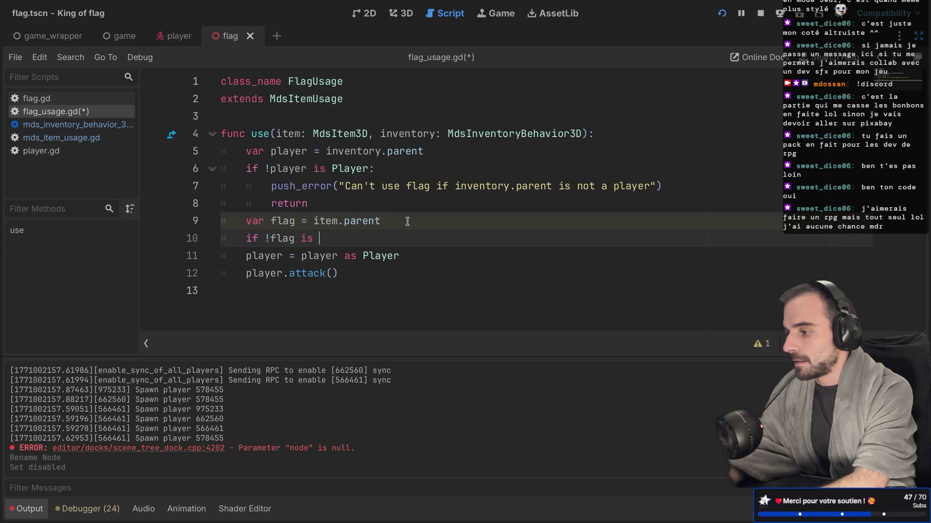
text(Fla)
key(Return)
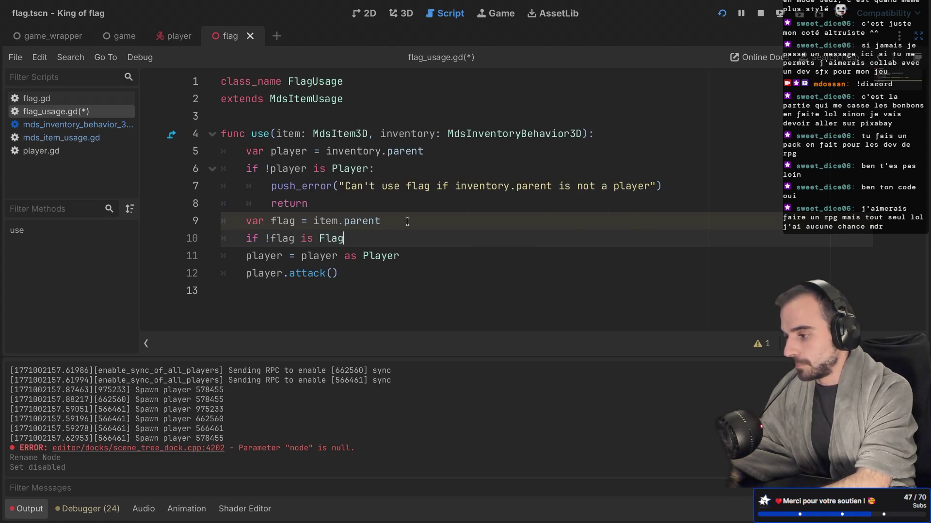
key(Return)
key(BackSpace)
key(BackSpace)
text(:)
key(Return)
Copy the existing push_error and return lines under the Flag check, fixing indentation
click(331, 201)
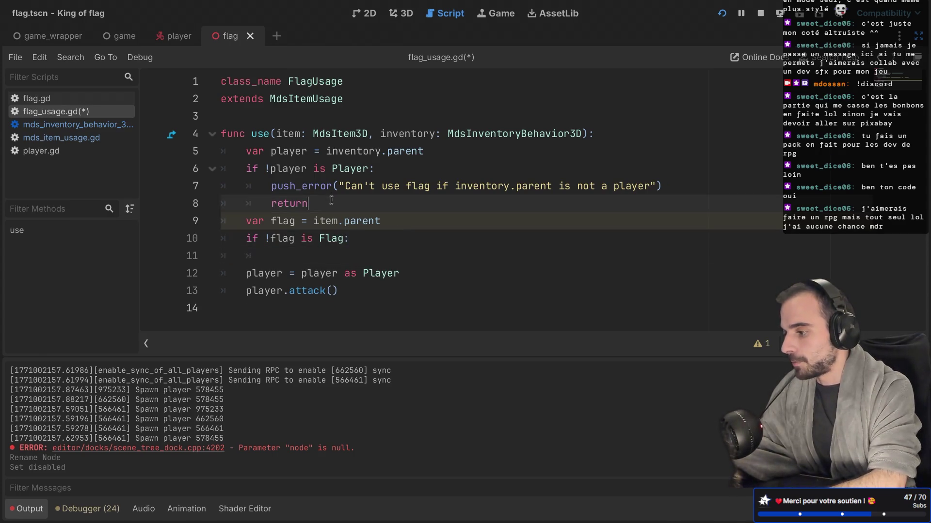
drag(331, 201, 222, 186)
key(ctrl+c)
click(317, 257)
key(ctrl+v)
click(316, 257)
key(BackSpace)
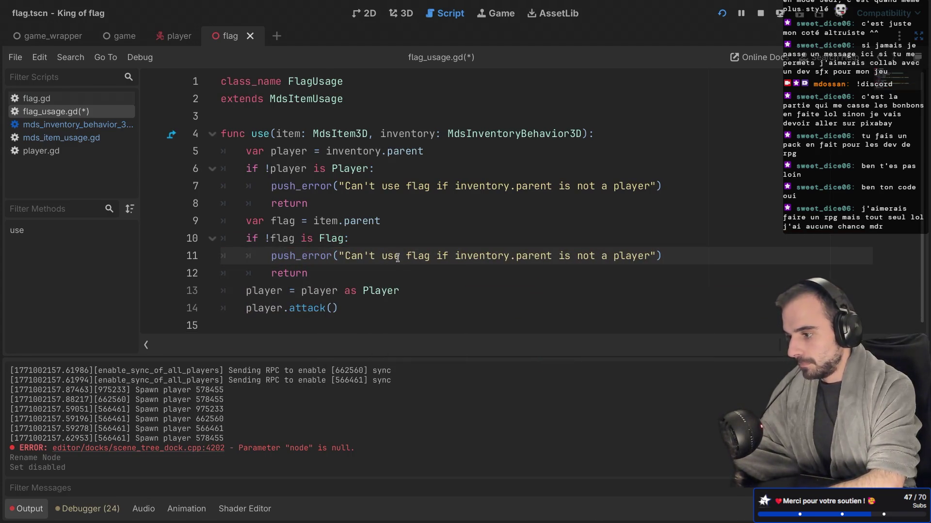
Edit the copied error message to 'item.parent is not a flag' and save
double_click(456, 257)
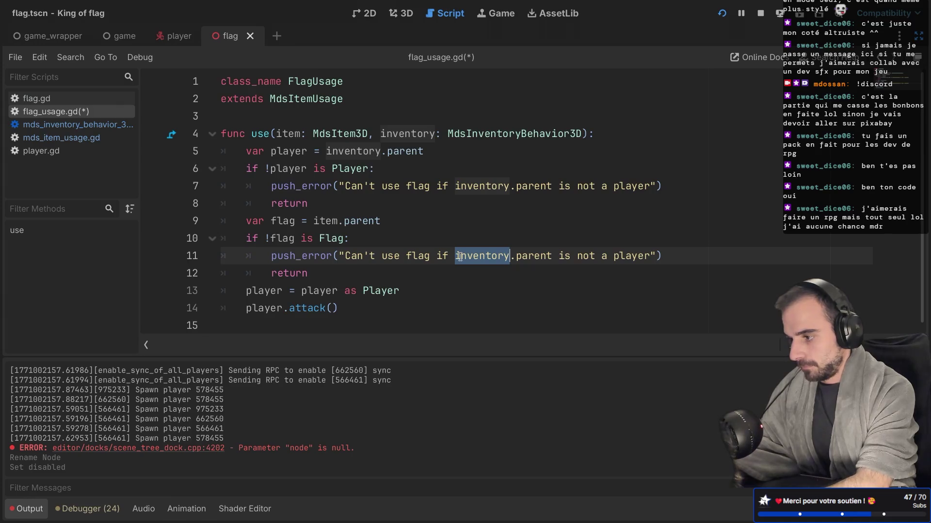
text(item)
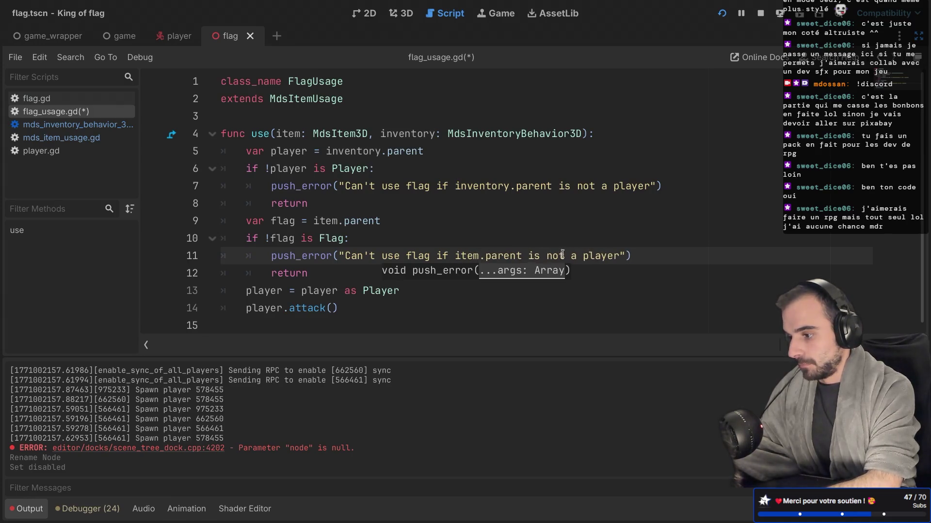
double_click(597, 254)
text(fla)
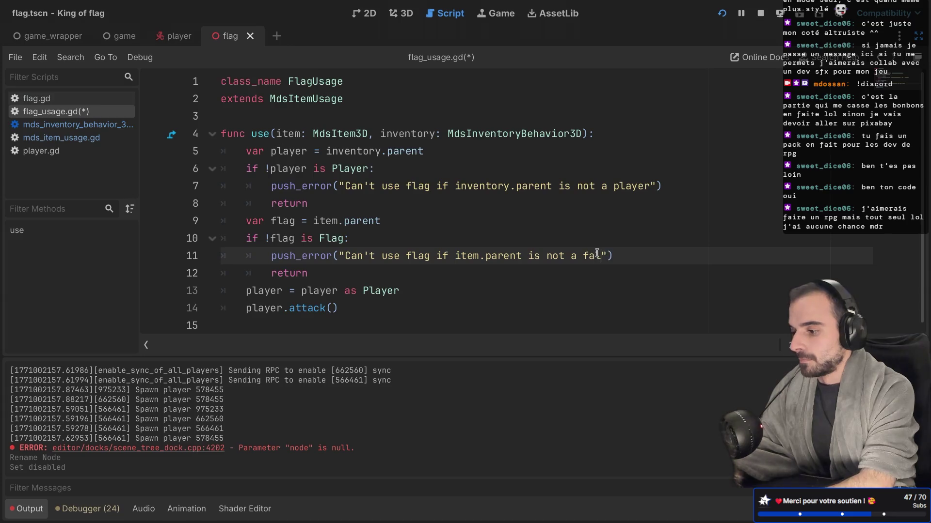
key(BackSpace)
key(BackSpace)
key(BackSpace)
text(flag)
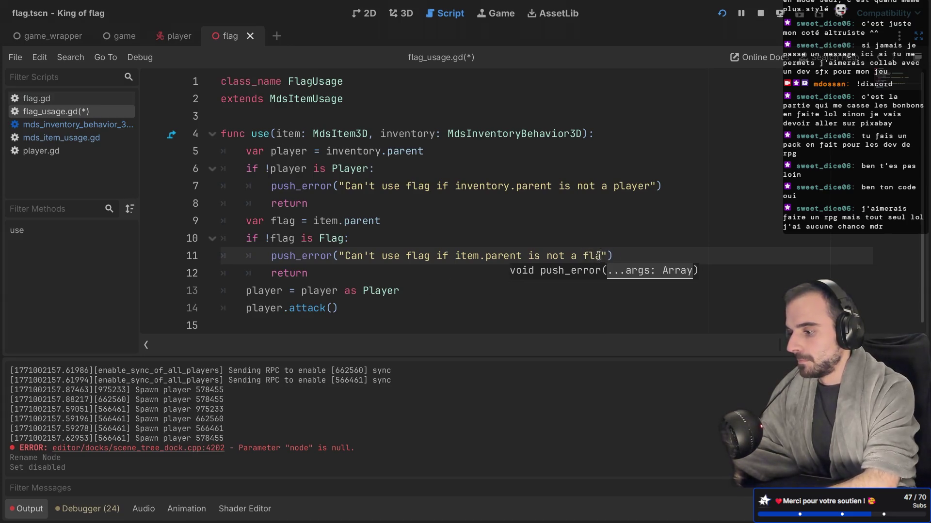
key(ctrl+s)
Open a new line after the player check's return
key(Up)
click(333, 273)
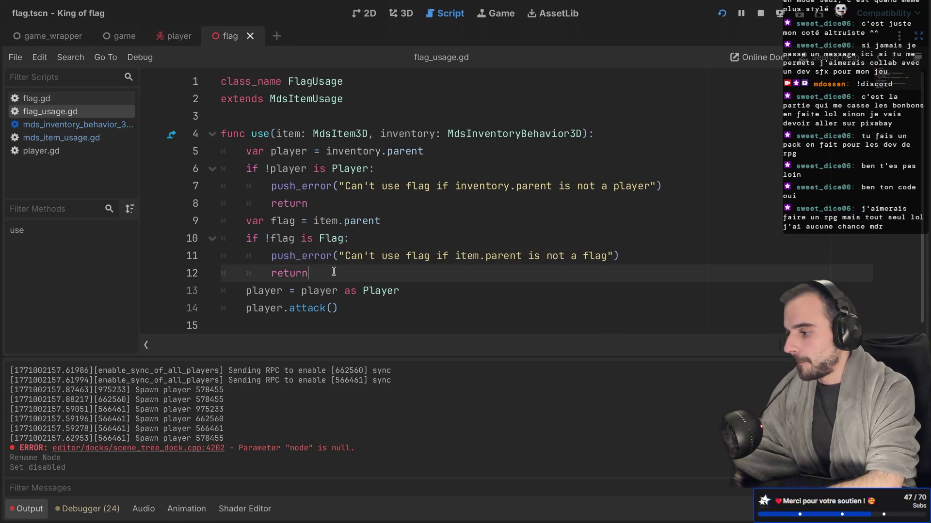
click(349, 212)
key(Return)
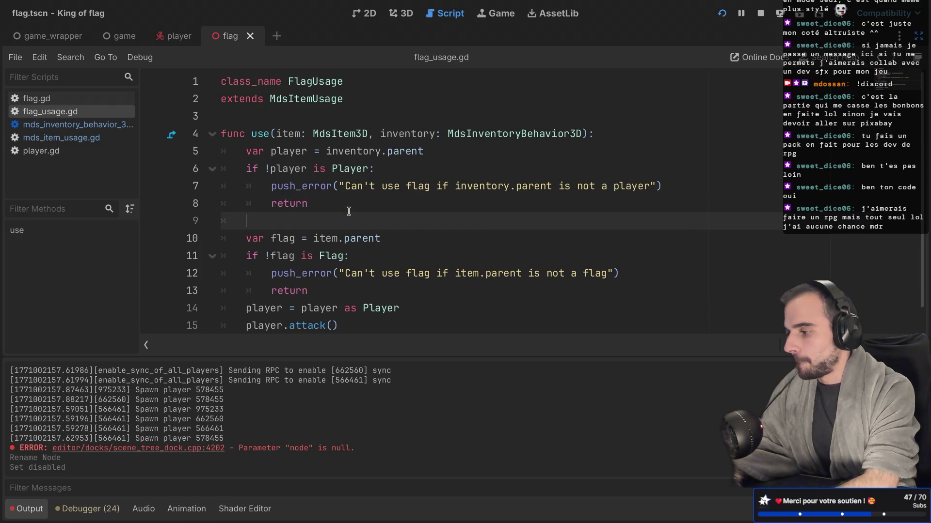
Move the 'player = player as Player' cast to right after the player check
drag(406, 304, 396, 284)
key(ctrl+x)
click(316, 204)
key(ctrl+v)
scroll(317, 221, down, 1)
Add 'flag = flag as Flag' after the flag check's return and save
click(318, 289)
key(Return)
text(v)
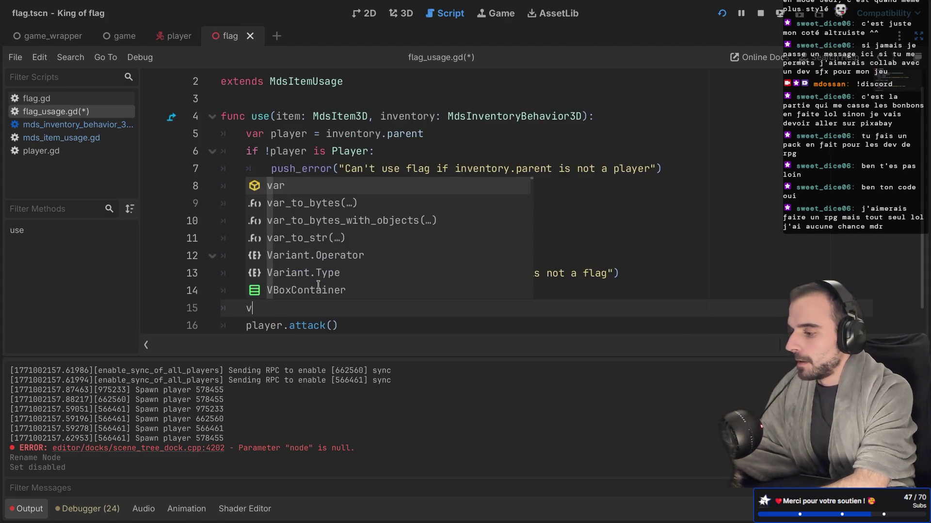
text(a)
key(BackSpace)
key(BackSpace)
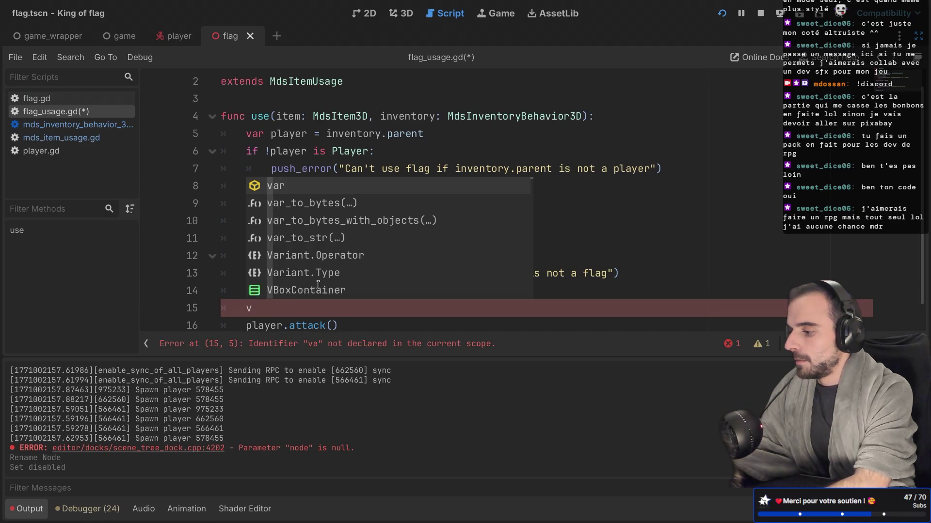
text(flag = )
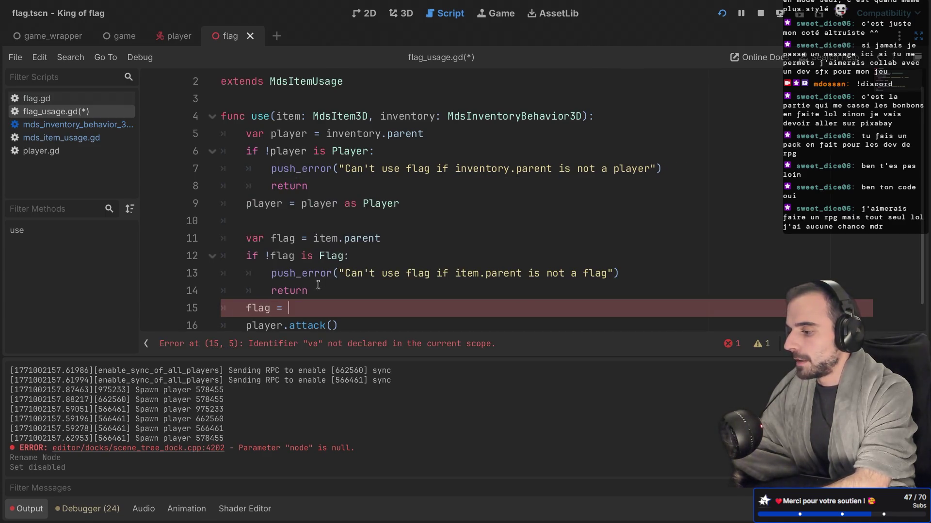
text(flag)
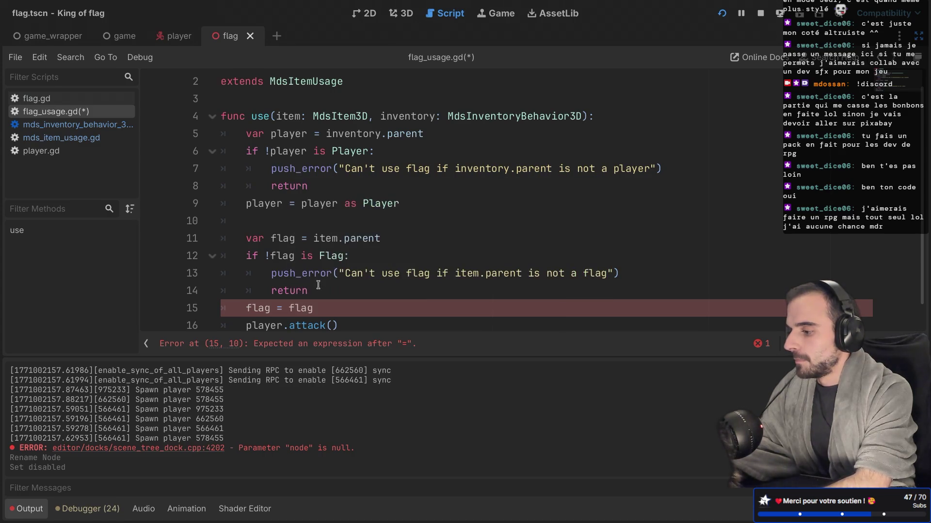
text( as Flag)
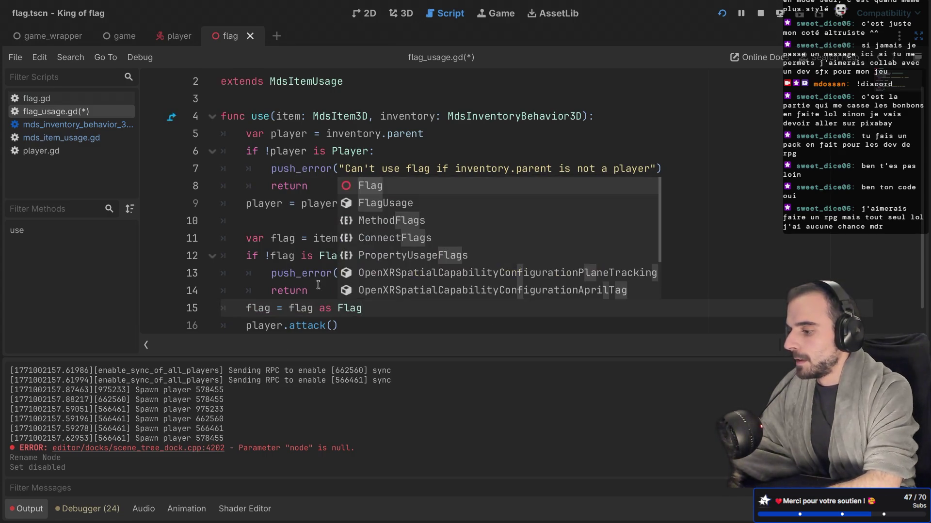
key(ctrl+s)
Add blank lines after the flag cast and review the player and flag blocks
scroll(357, 296, down, 1)
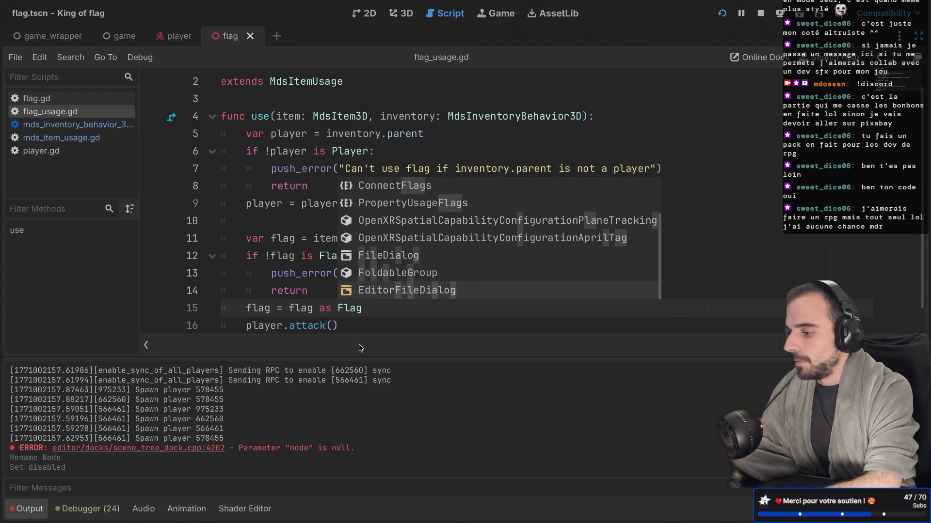
scroll(377, 301, down, 1)
key(Return)
key(Return)
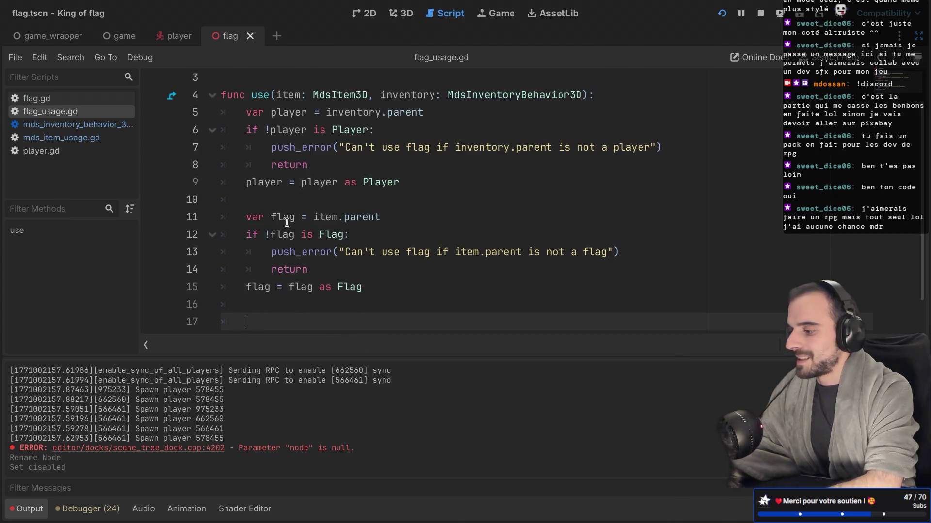
click(234, 111)
mouse_move(235, 110)
mouse_down()
mouse_move(310, 165)
mouse_move(402, 184)
mouse_up()
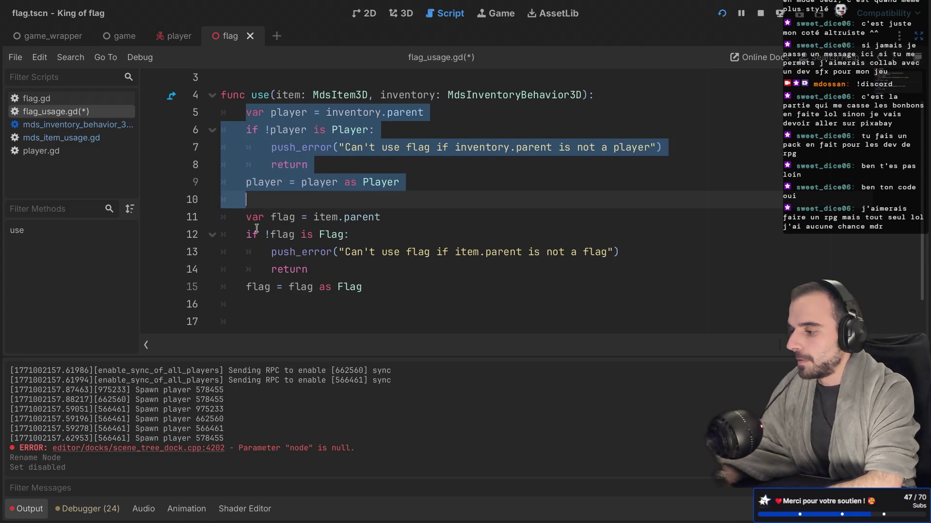
drag(251, 234, 312, 304)
scroll(312, 305, down, 1)
click(287, 304)
click(276, 292)
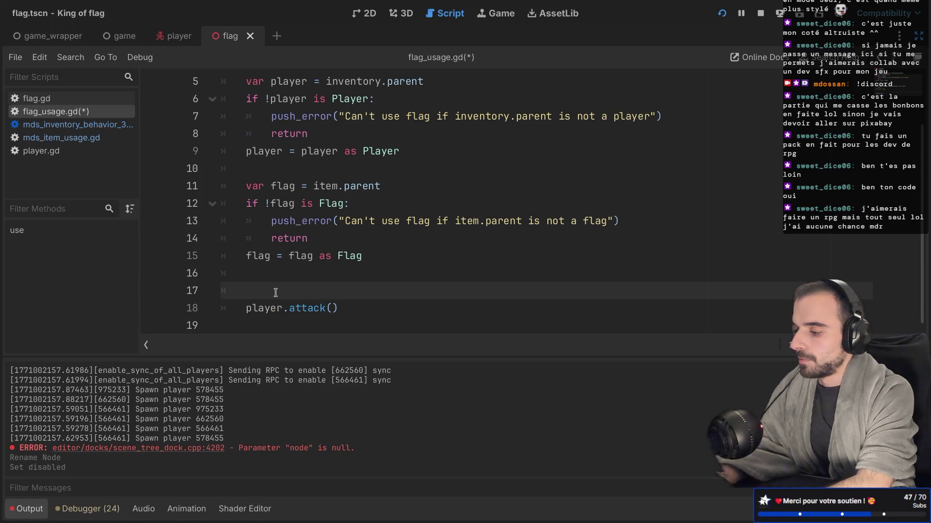
text($)
Write a '# Logic' comment on line 17 and save
key(BackSpace)
text(# Logic)
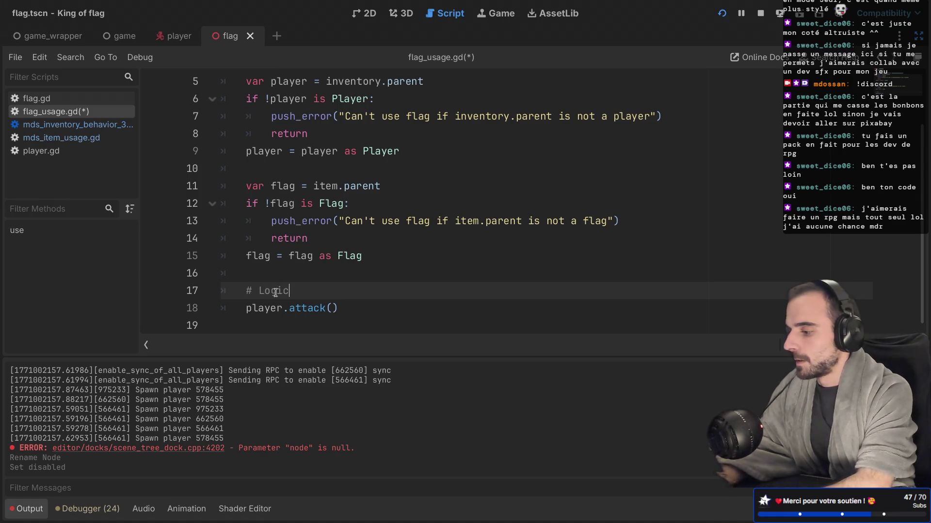
click(362, 302)
key(ctrl+s)
drag(245, 308, 357, 307)
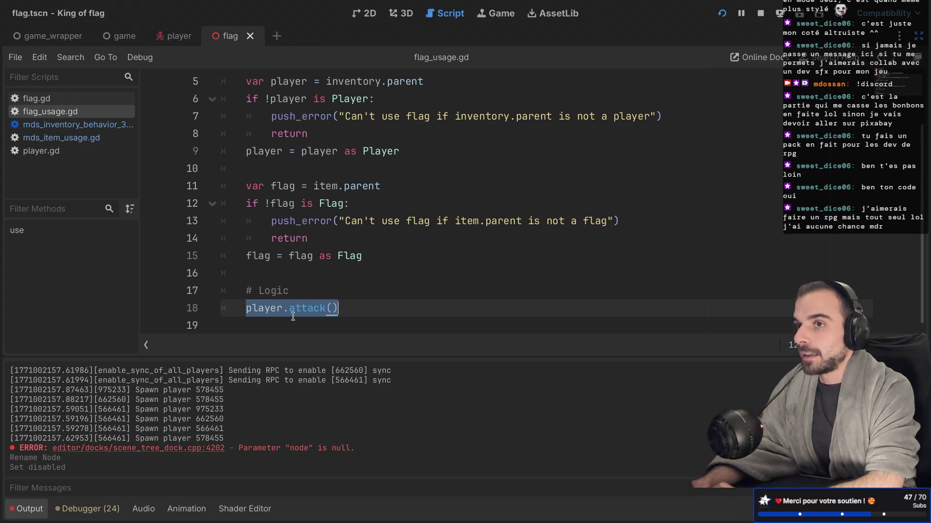
Insert 'flag.enable_hitbox()' under the # Logic comment, then open flag.gd
click(303, 293)
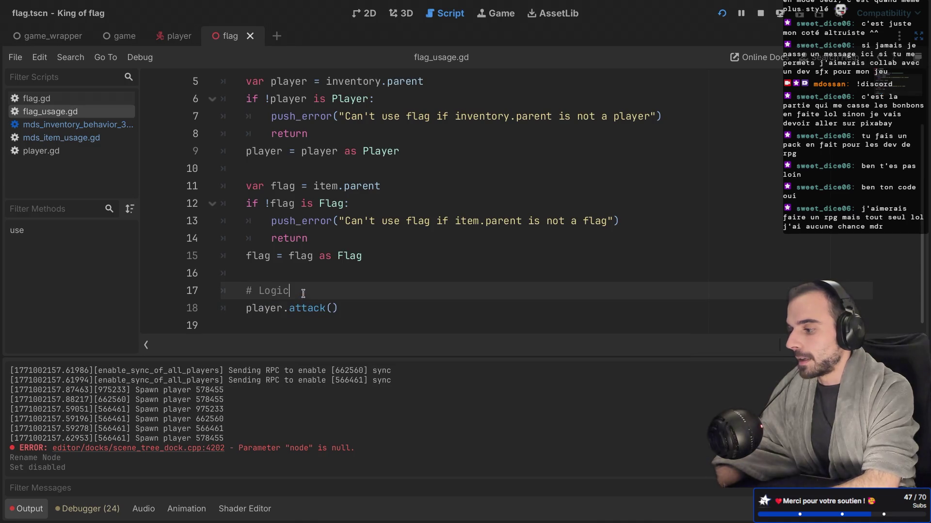
key(Return)
text(flag.enable)
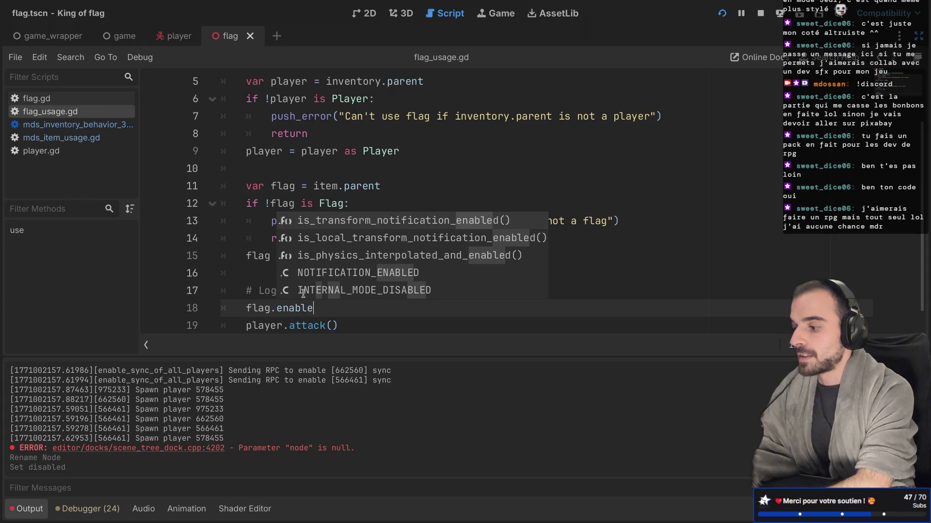
text(_hit_)
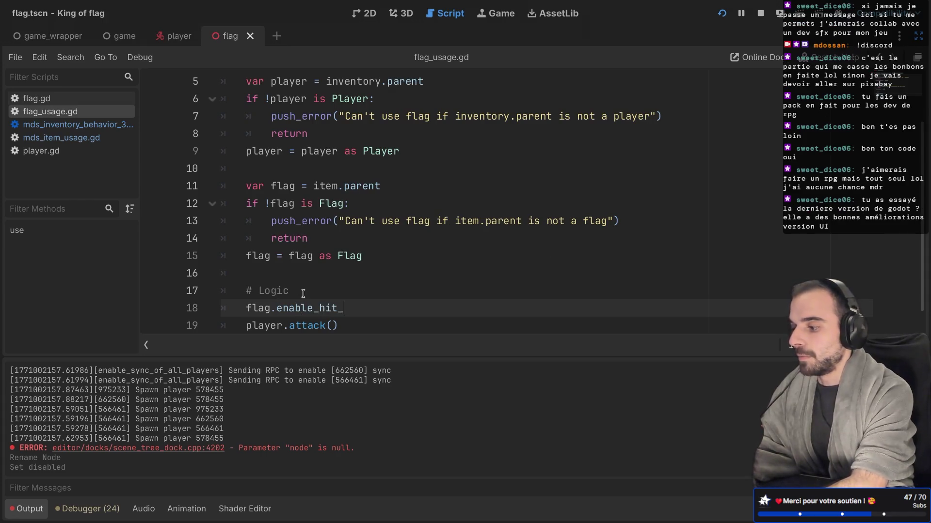
key(BackSpace)
text(box())
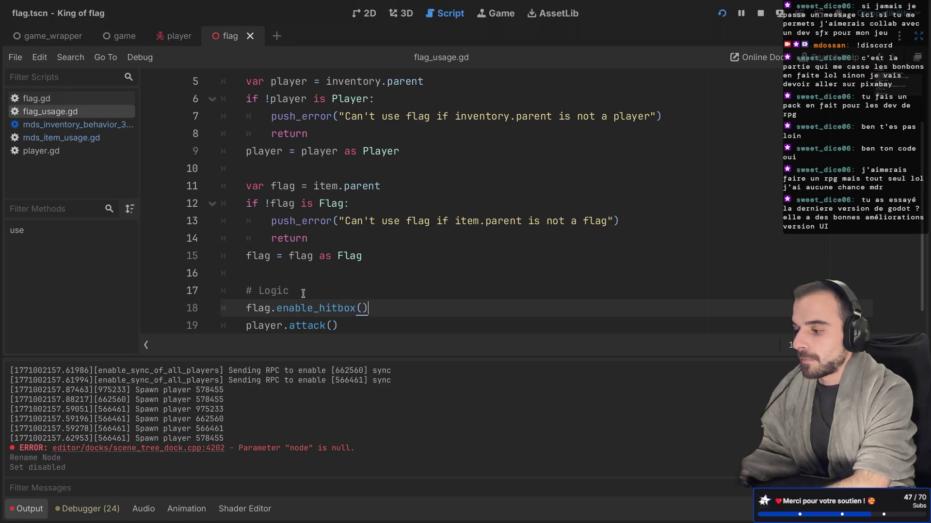
drag(314, 325, 314, 332)
click(301, 286)
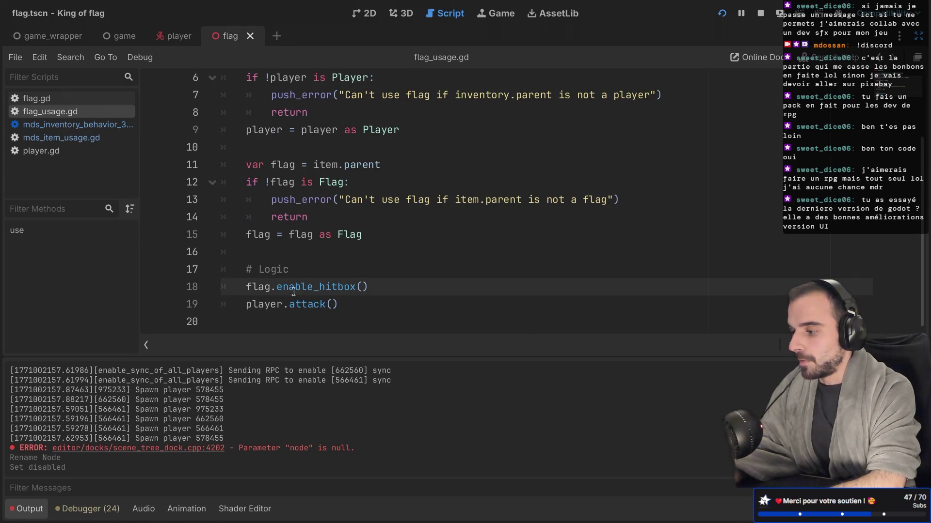
double_click(307, 287)
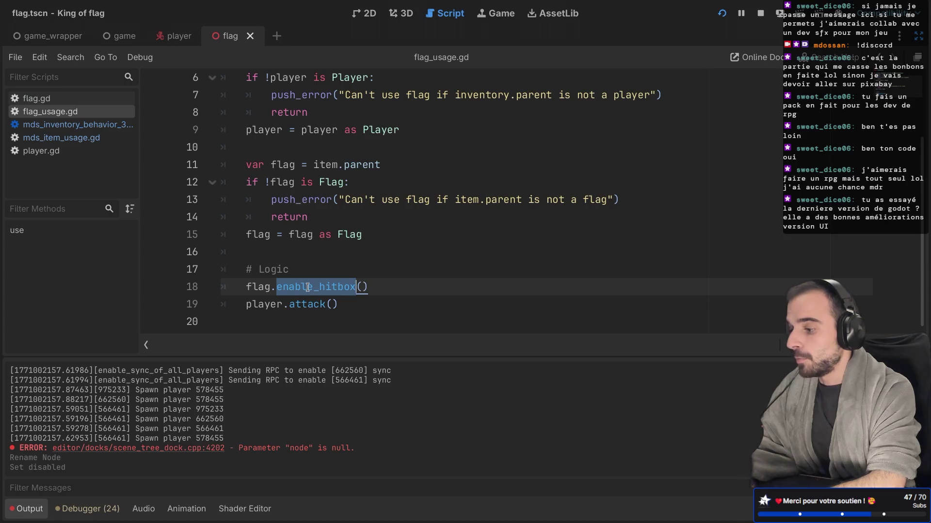
click(345, 264)
ctrl+click(352, 235)
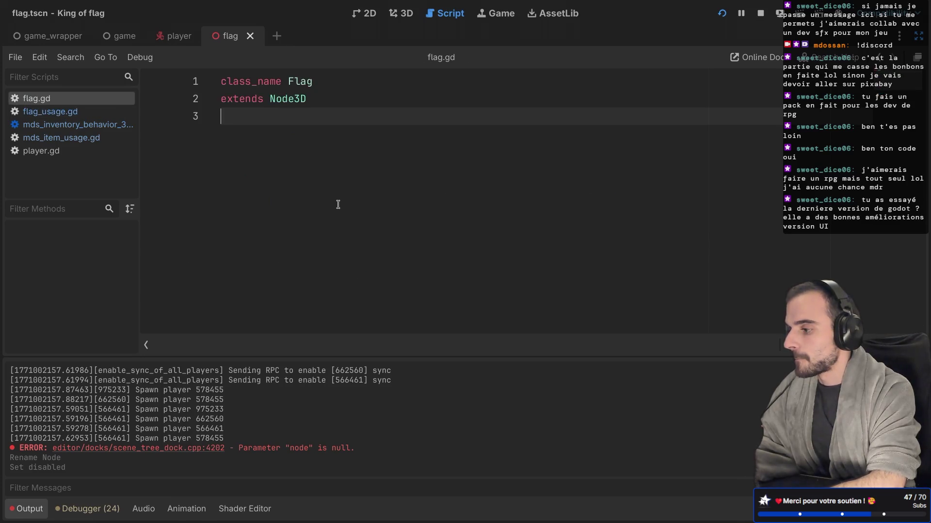
Start an enable_hitbox() function in flag.gd and give HitboxShape a scene-unique name
key(Return)
text(fu)
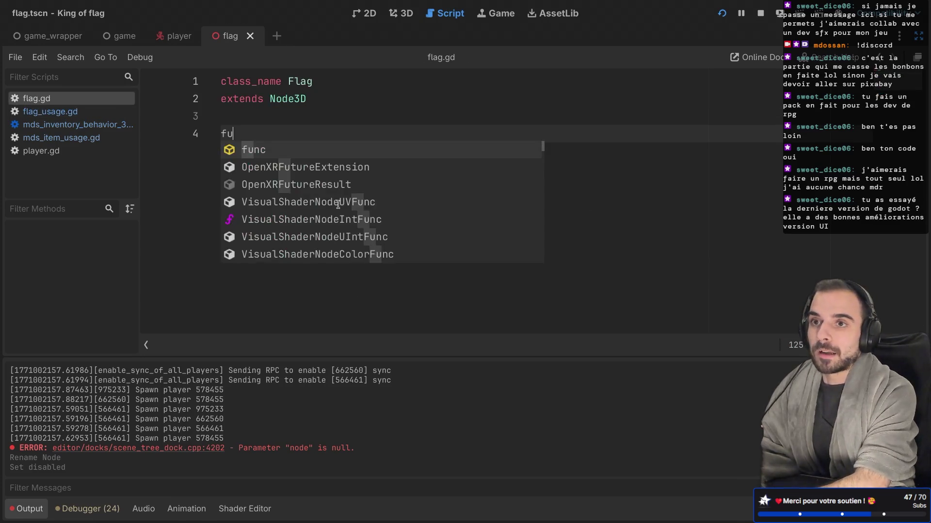
text(nc enable)
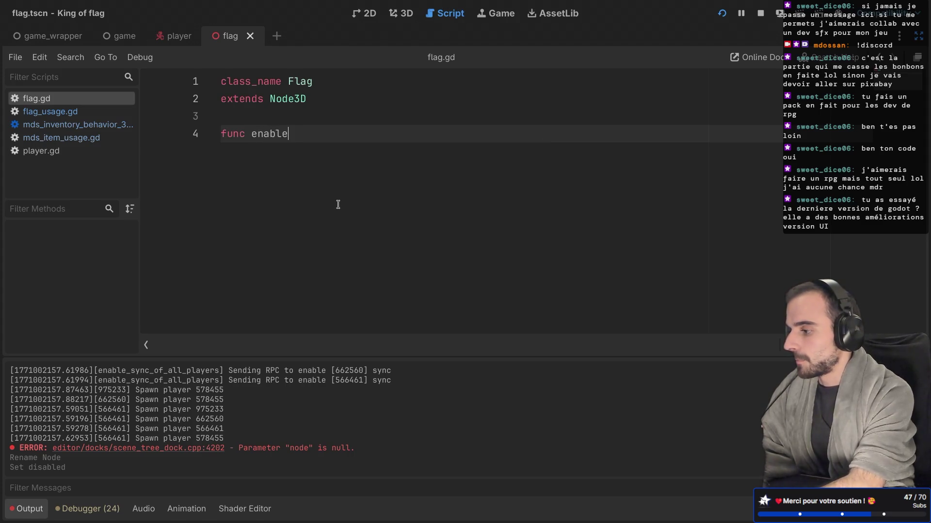
text(_hitbox():)
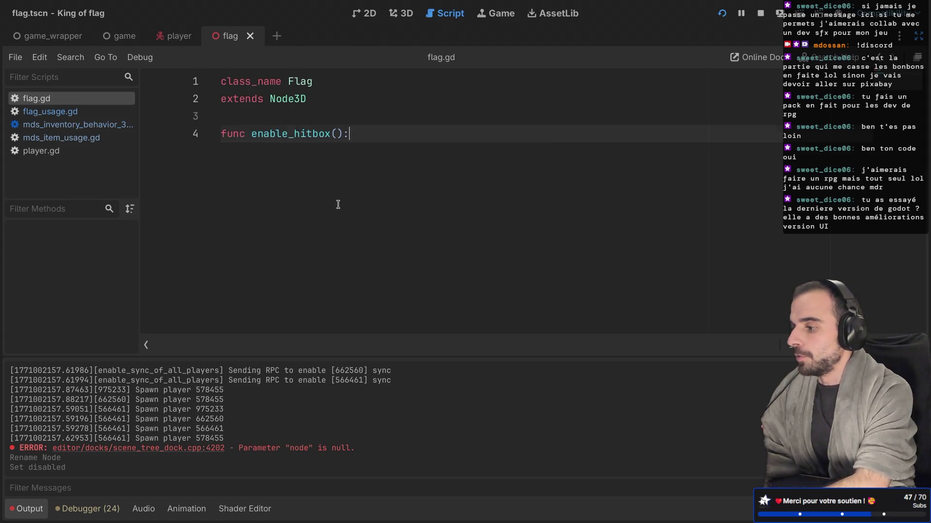
key(Return)
key(ctrl+shift+F11)
right_click(122, 166)
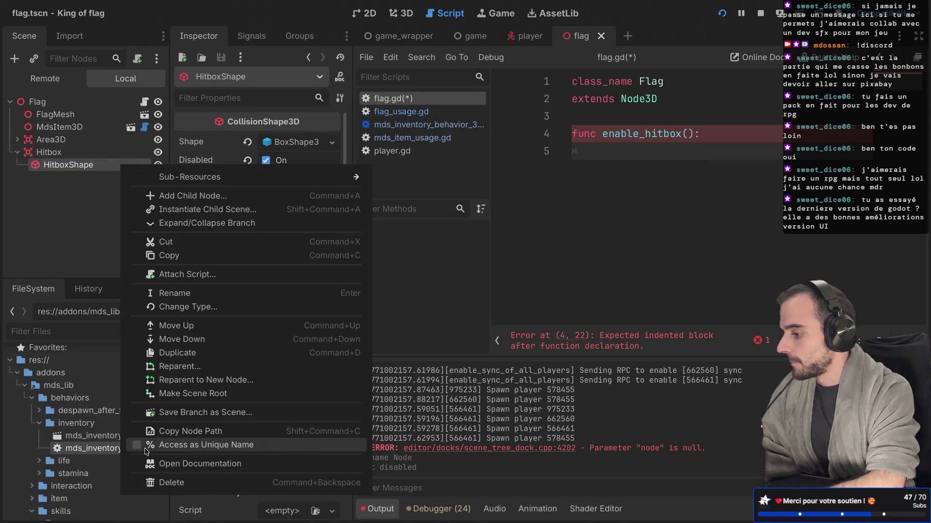
click(142, 446)
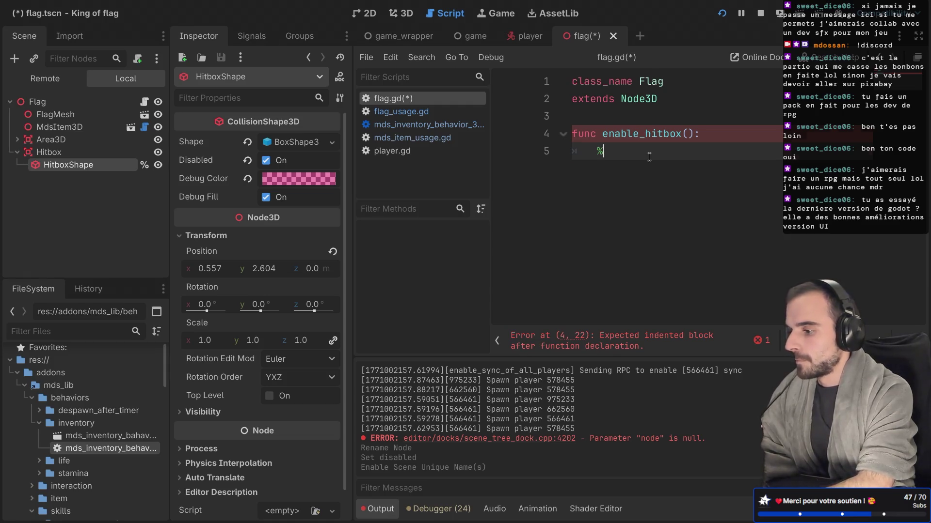
Write '%HitboxShape.disabled = false' in enable_hitbox's body and save the script
text(%Hit)
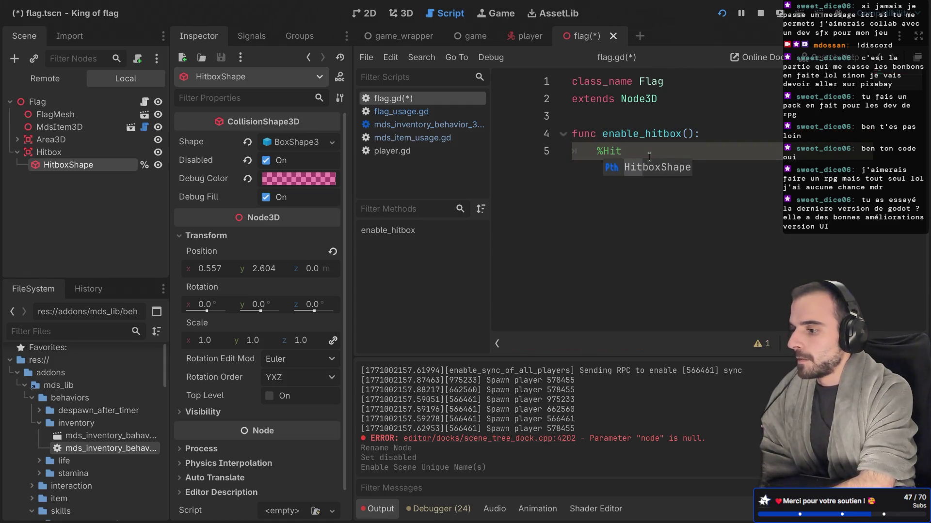
key(Return)
text(.dis)
key(Return)
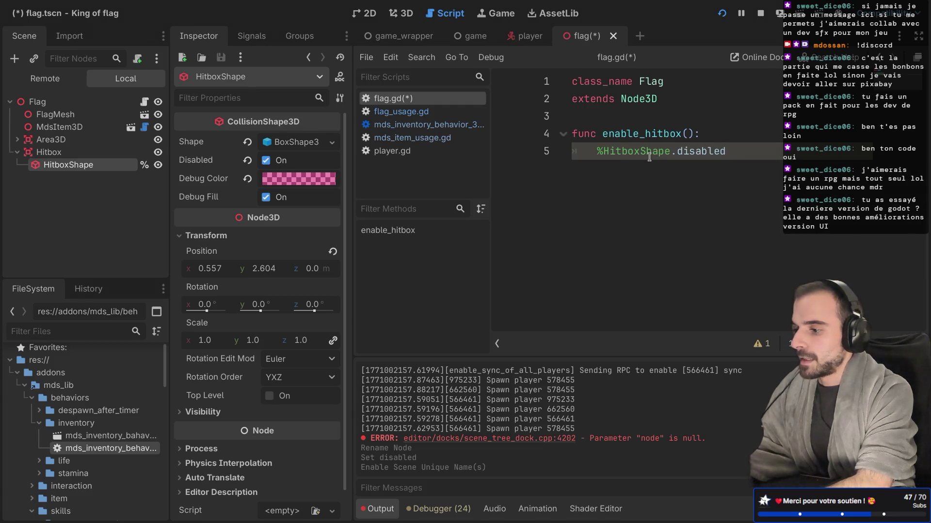
text( = false)
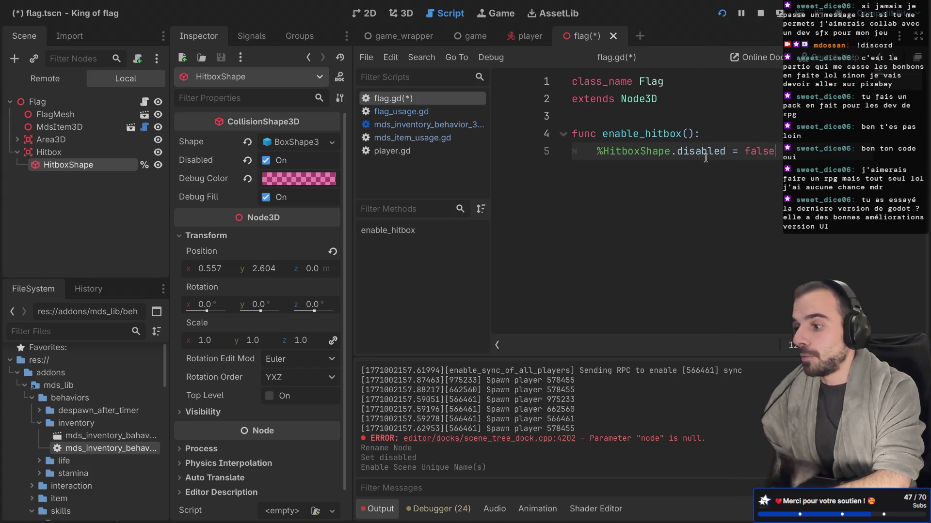
mouse_move(705, 158)
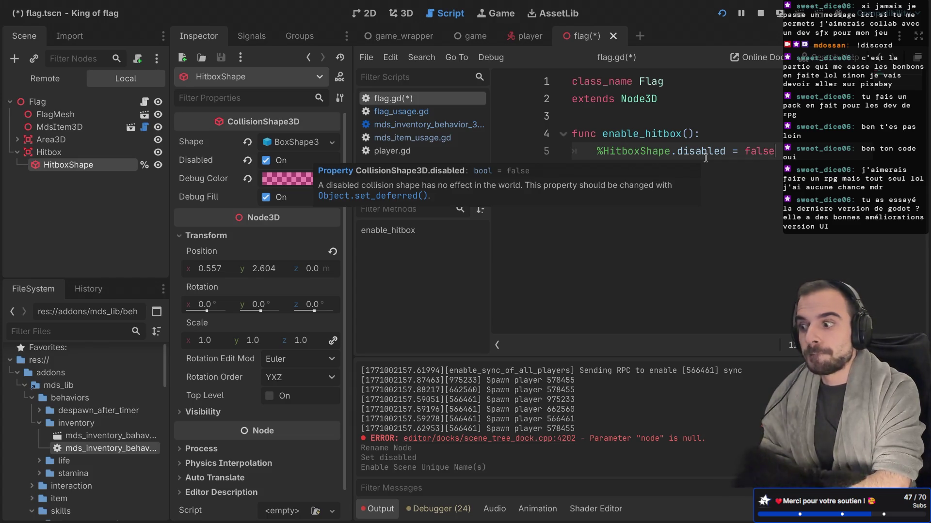
key(ctrl+s)
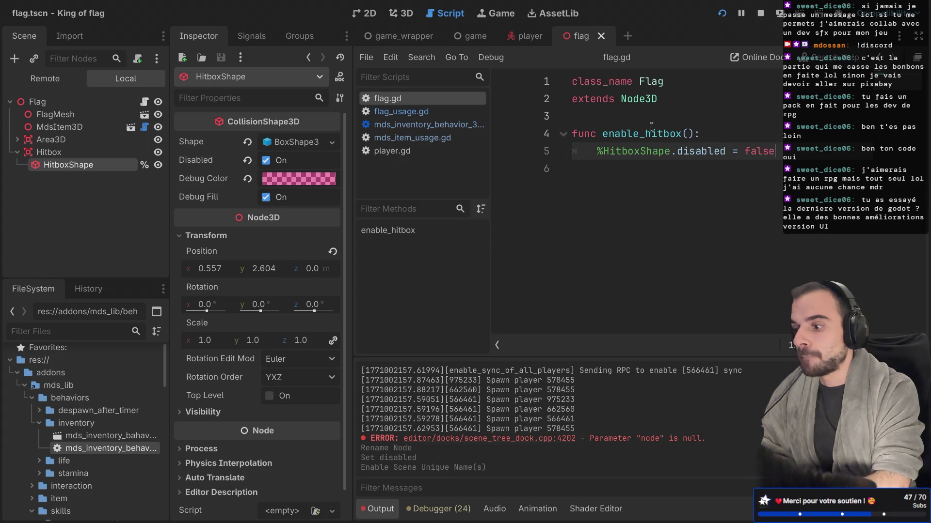
double_click(622, 135)
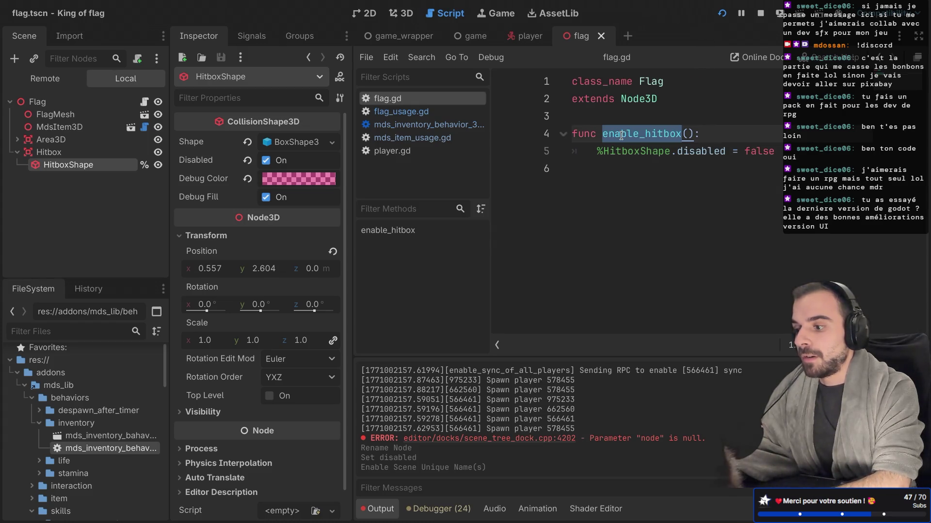
click(17, 152)
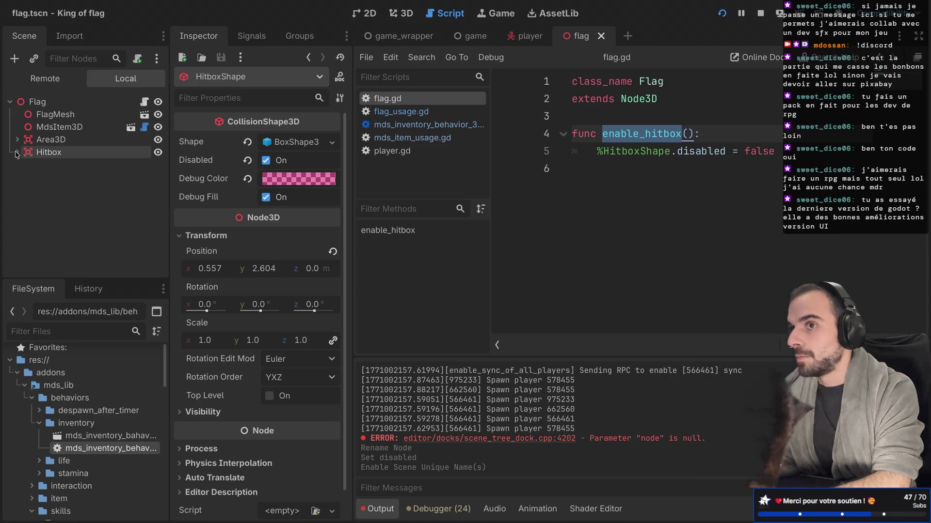
Add a Timer under Flag named DisableHitboxTimer and make it One Shot
right_click(49, 106)
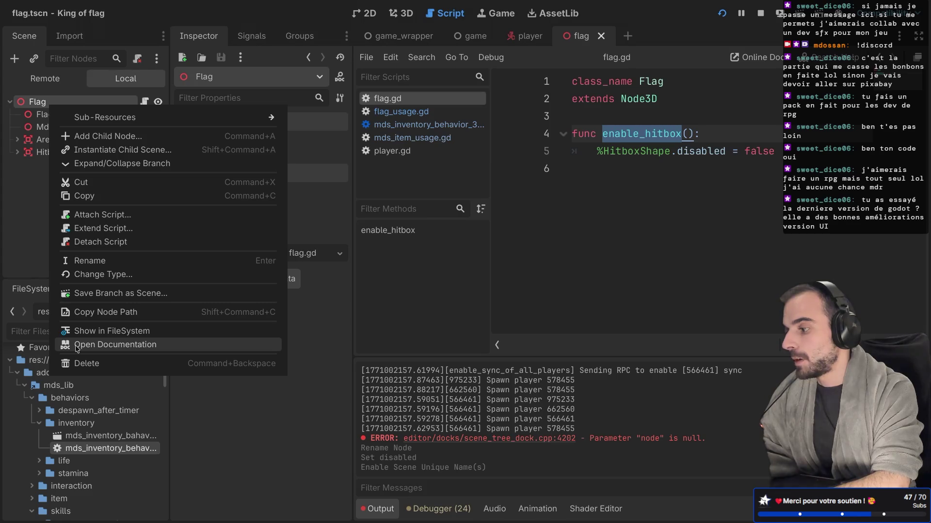
key(Escape)
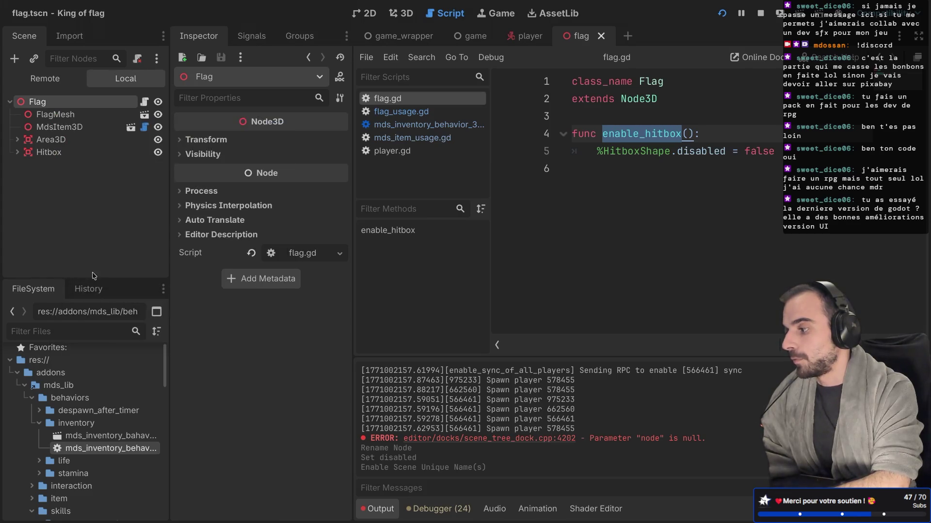
key(super+a)
text(timer)
key(Return)
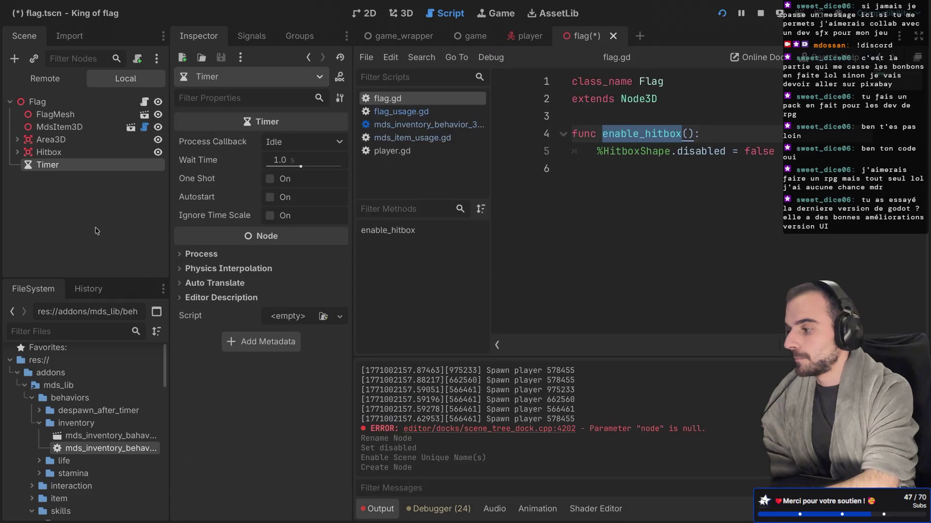
click(47, 167)
text(D)
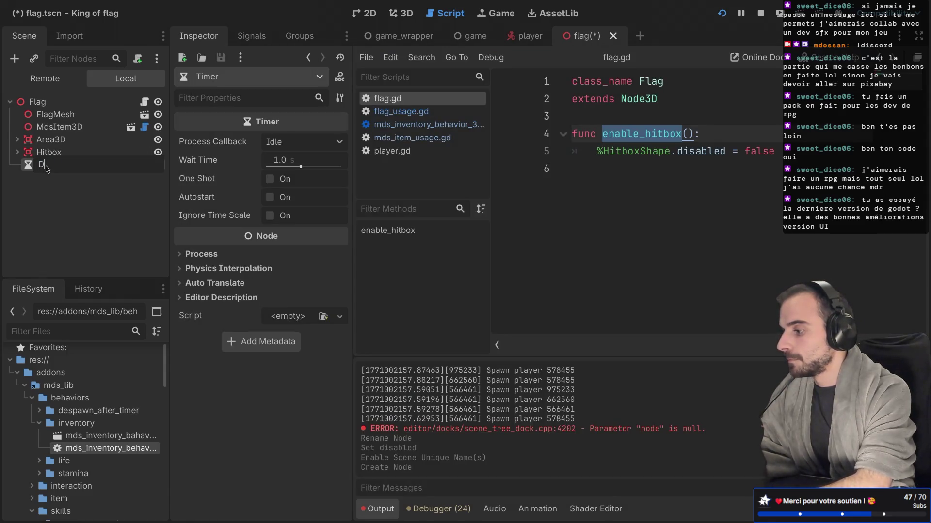
text(isableHitboxTimer)
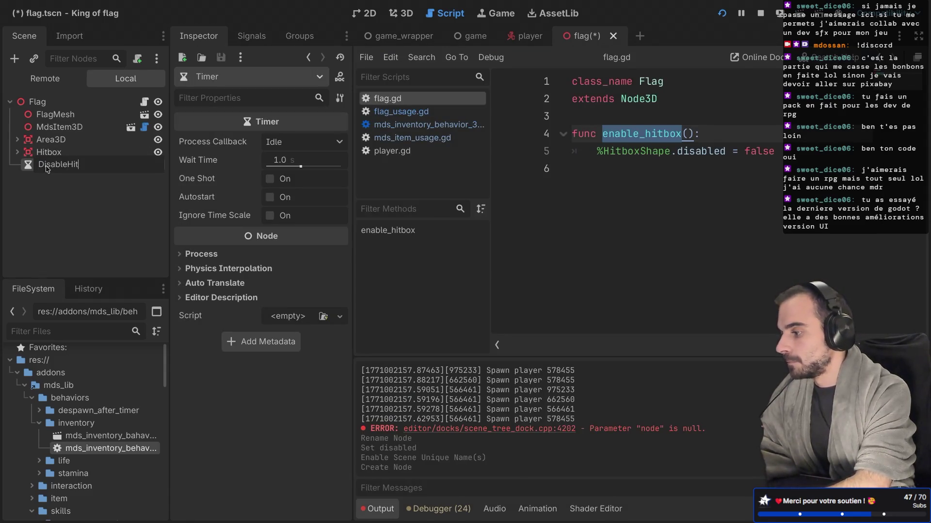
key(Return)
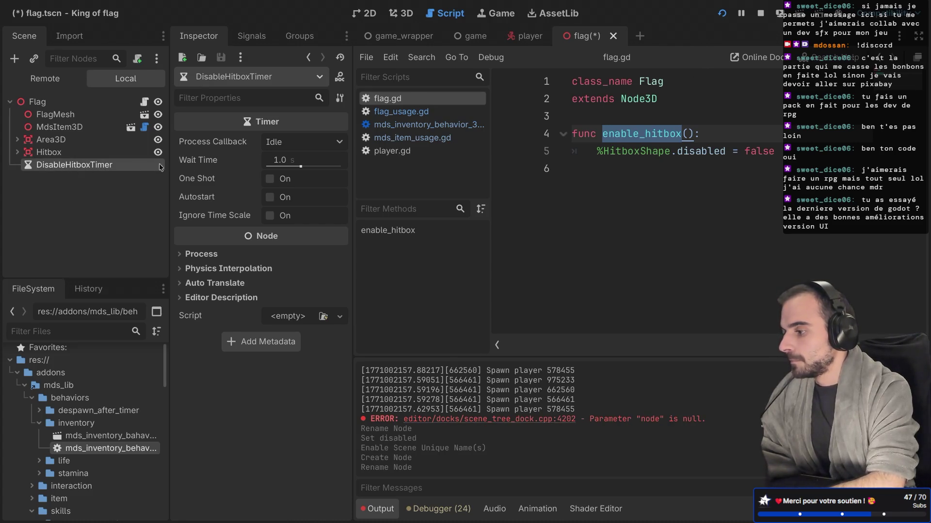
click(269, 179)
Connect the timer's timeout signal to a new _on_disable_hitbox_timer method in flag.gd
click(251, 36)
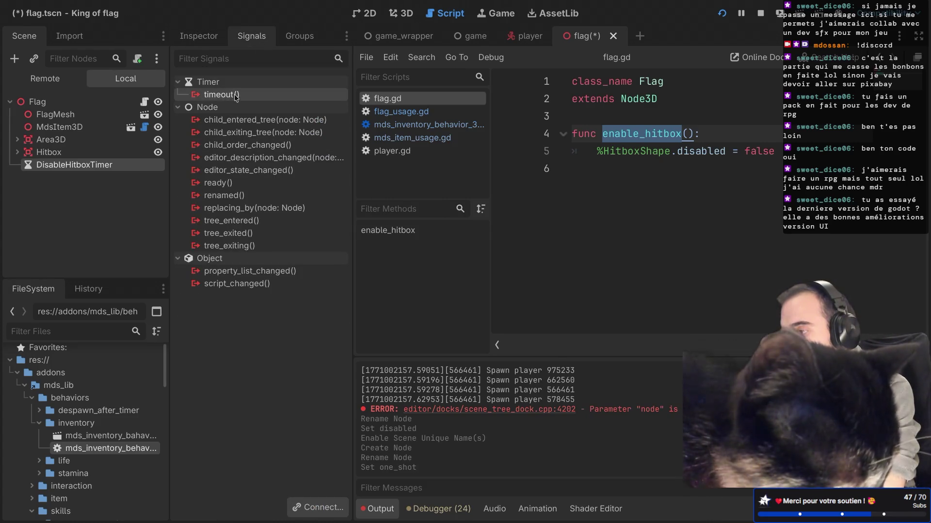
click(316, 508)
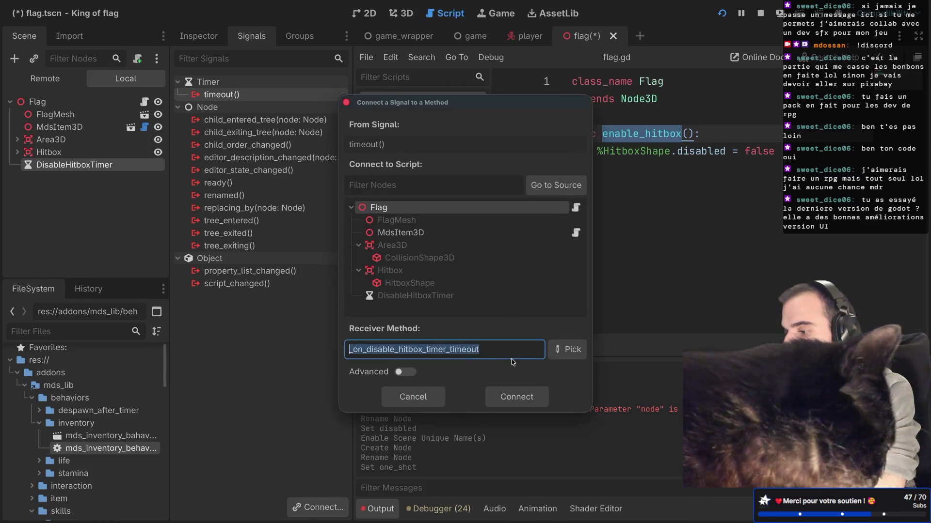
click(427, 349)
drag(427, 349, 530, 349)
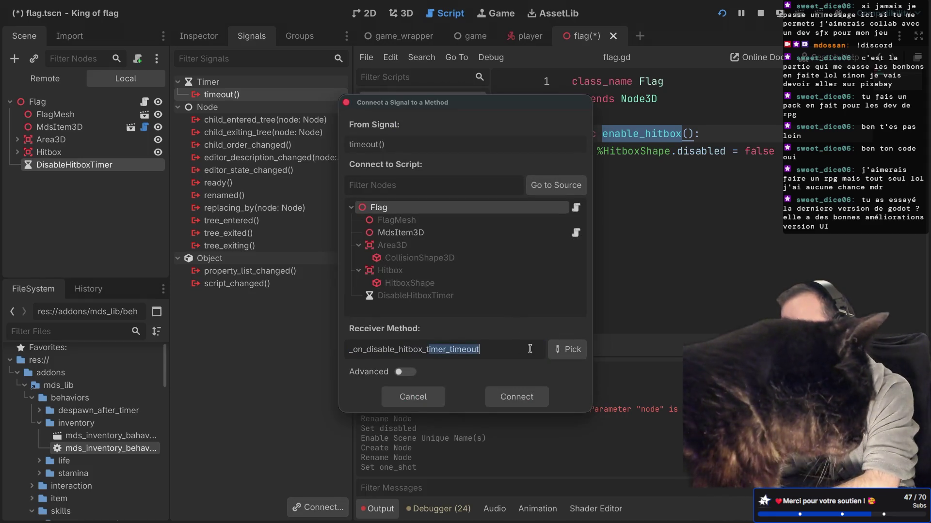
key(BackSpace)
text(imer)
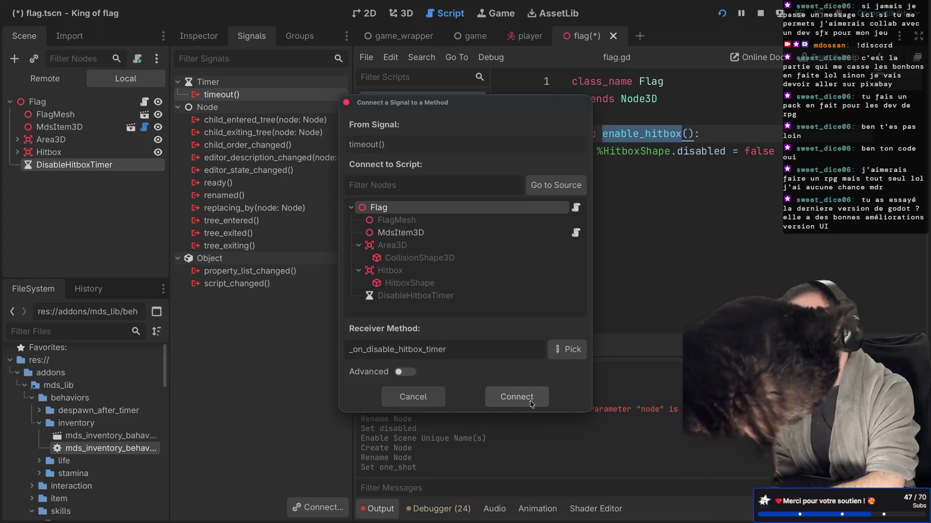
click(530, 400)
key(ctrl+shift+F11)
key(Up)
key(Up)
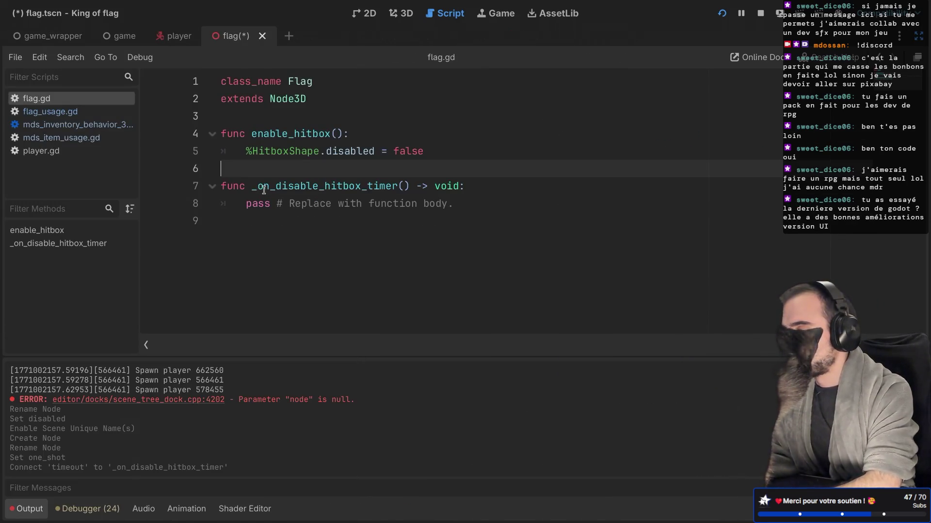
click(433, 150)
key(shift+Up)
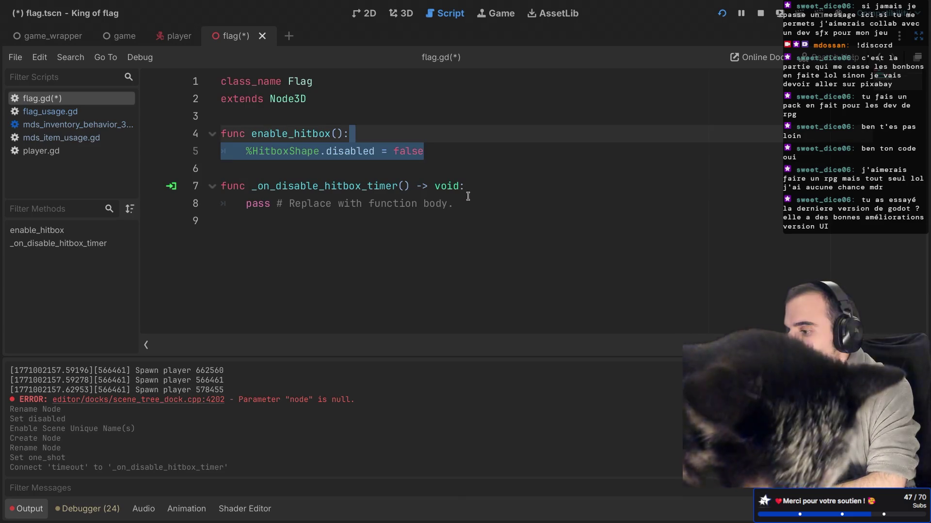
Put '%HitboxShape.disabled = true' in _on_disable_hitbox_timer and save flag.gd
key(ctrl+c)
drag(468, 198, 472, 186)
key(ctrl+v)
double_click(408, 204)
text(t)
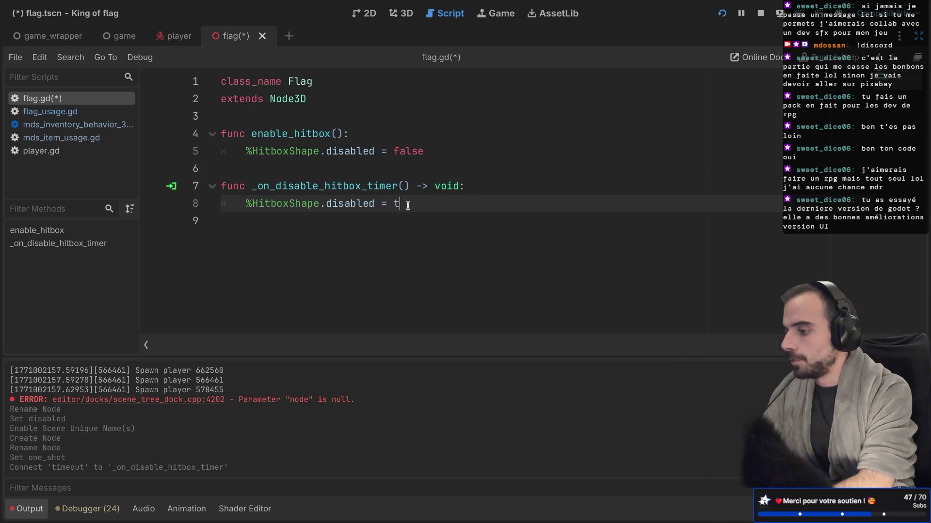
text(rue)
key(ctrl+s)
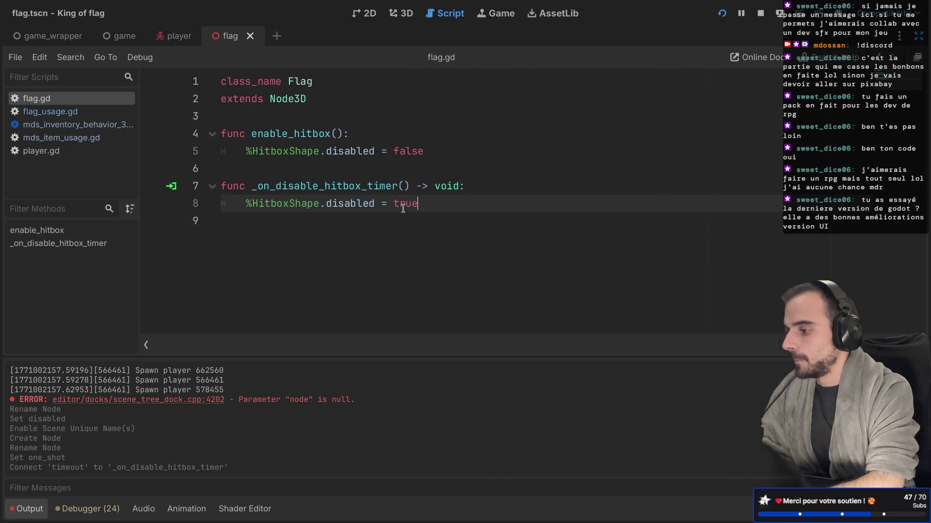
key(Down)
drag(252, 134, 349, 133)
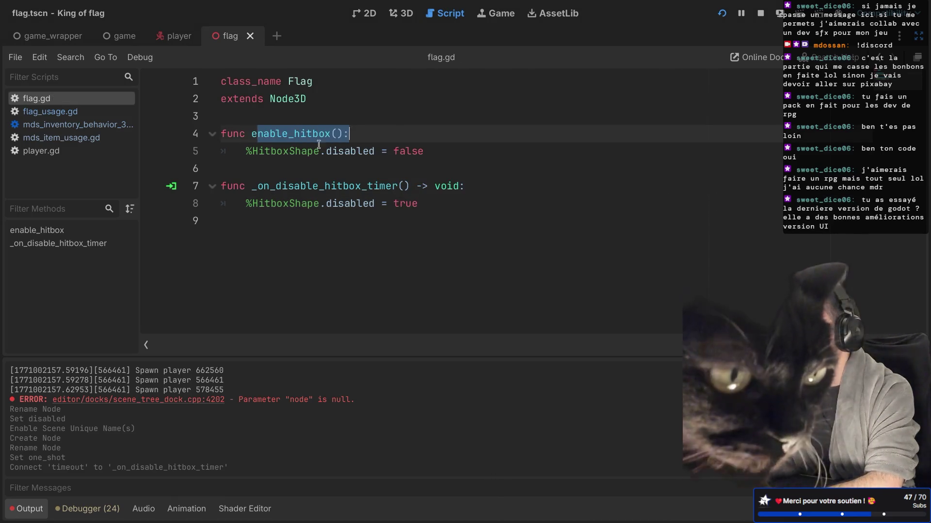
click(438, 152)
key(Return)
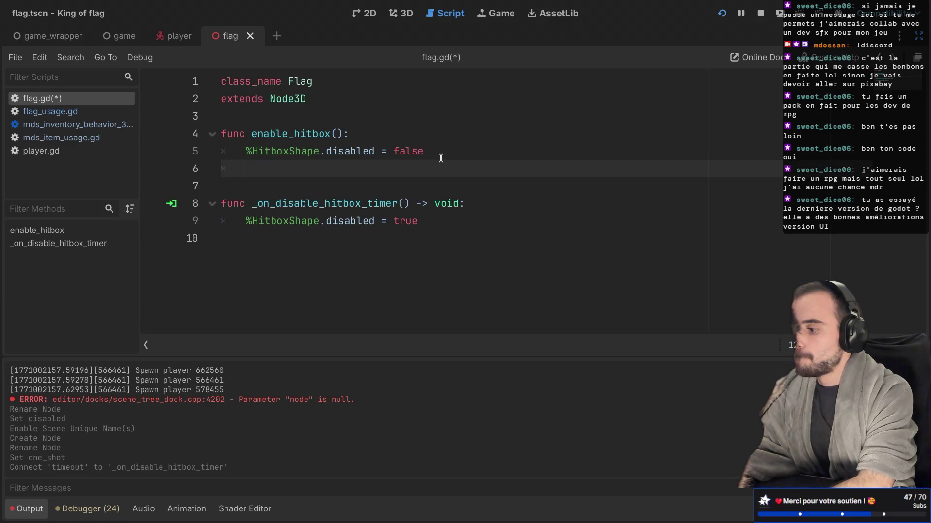
key(BackSpace)
key(BackSpace)
key(ctrl+s)
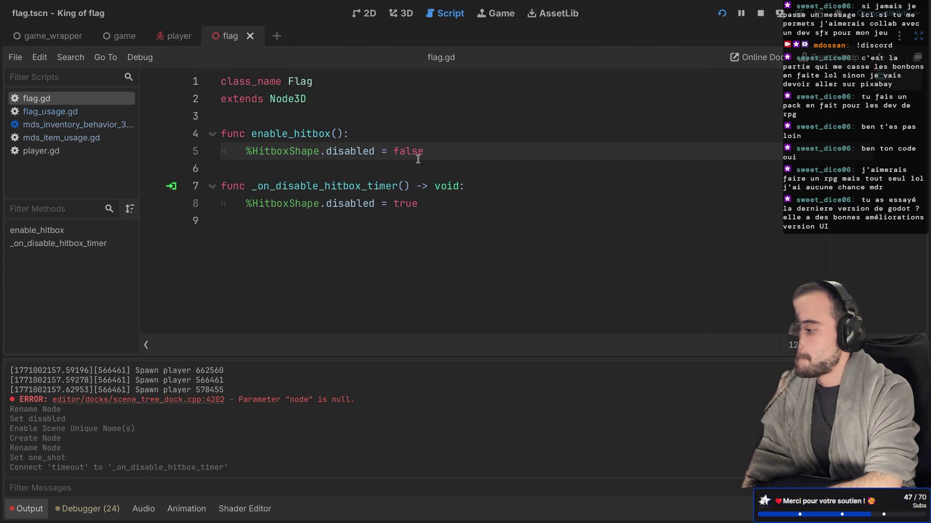
Give DisableHitboxTimer a scene-unique name and open flag_usage.gd
key(ctrl+super+d)
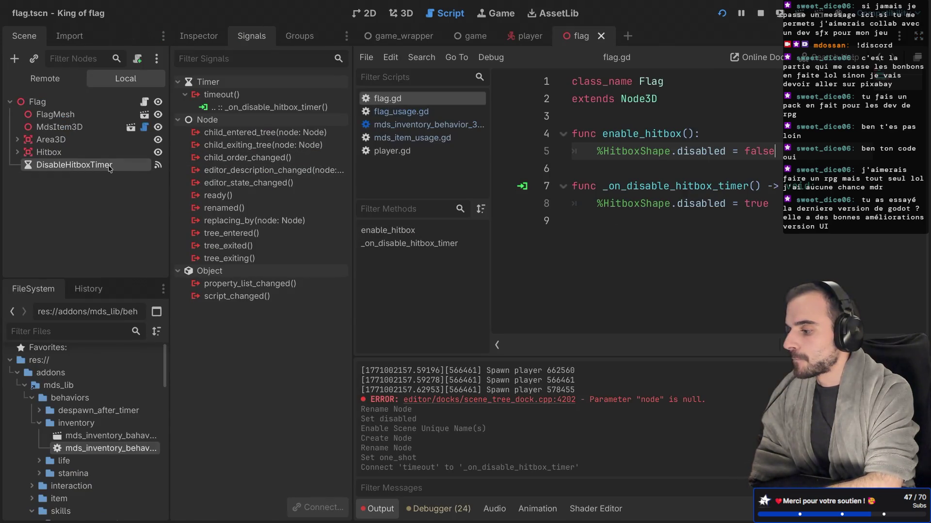
right_click(109, 166)
click(175, 428)
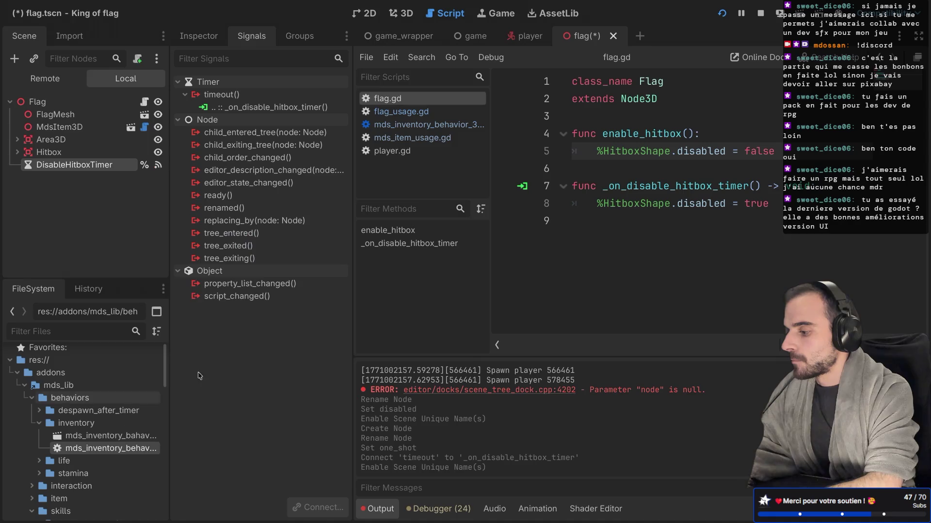
click(631, 169)
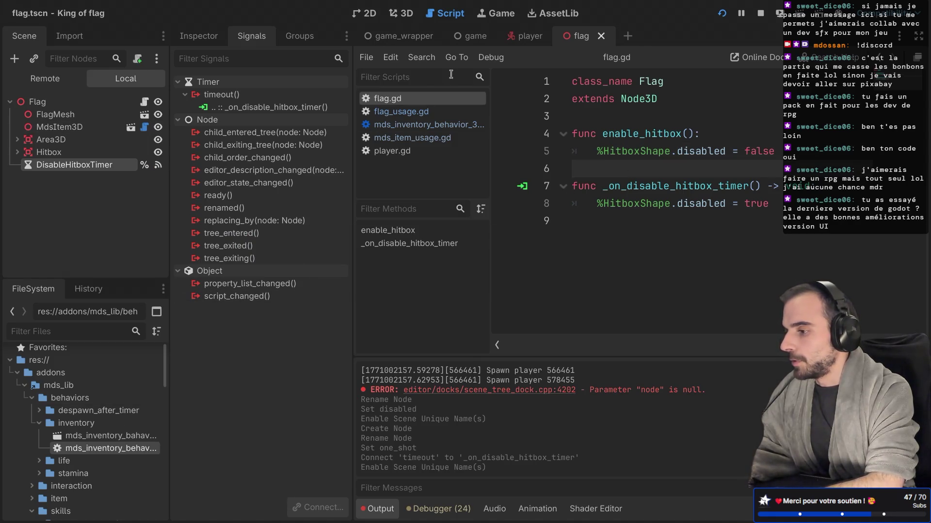
click(402, 112)
key(ctrl+shift+F11)
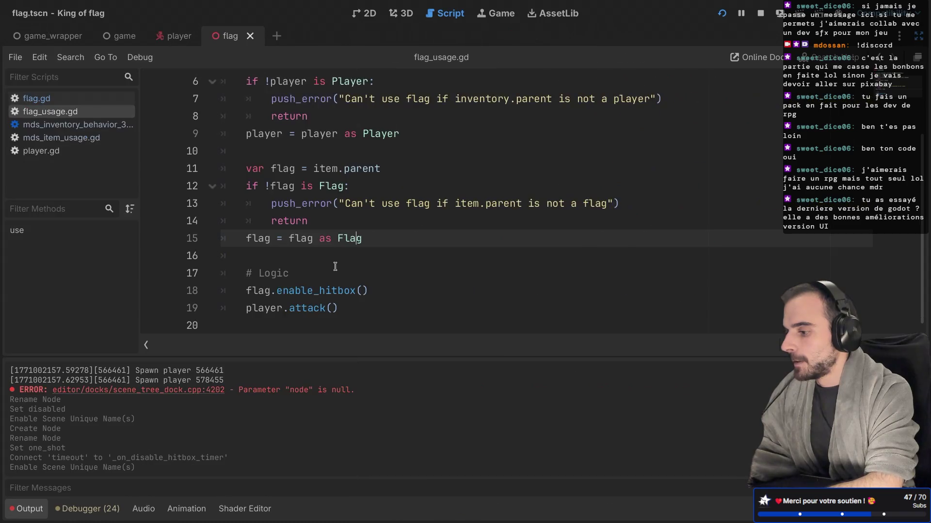
Try adding a line after the enable_hitbox call in flag_usage.gd, then remove it and save
click(381, 291)
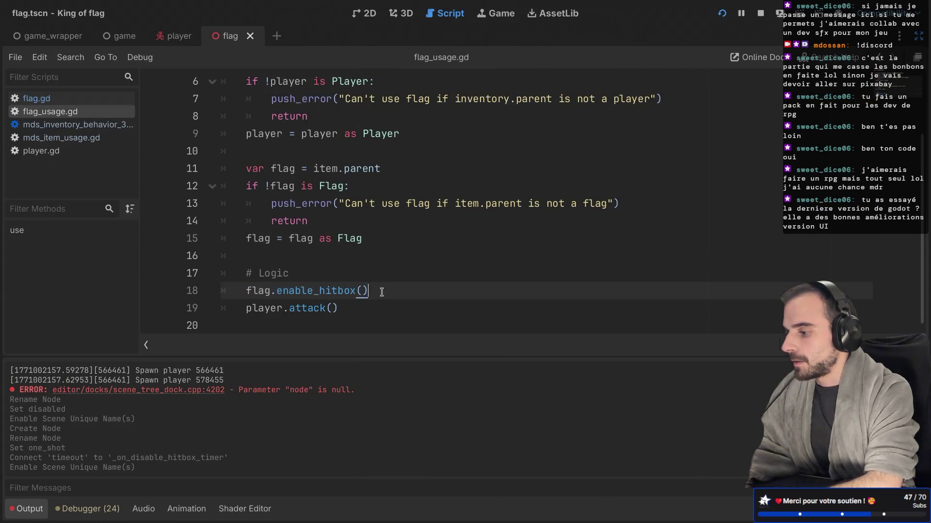
key(Return)
text(flag.)
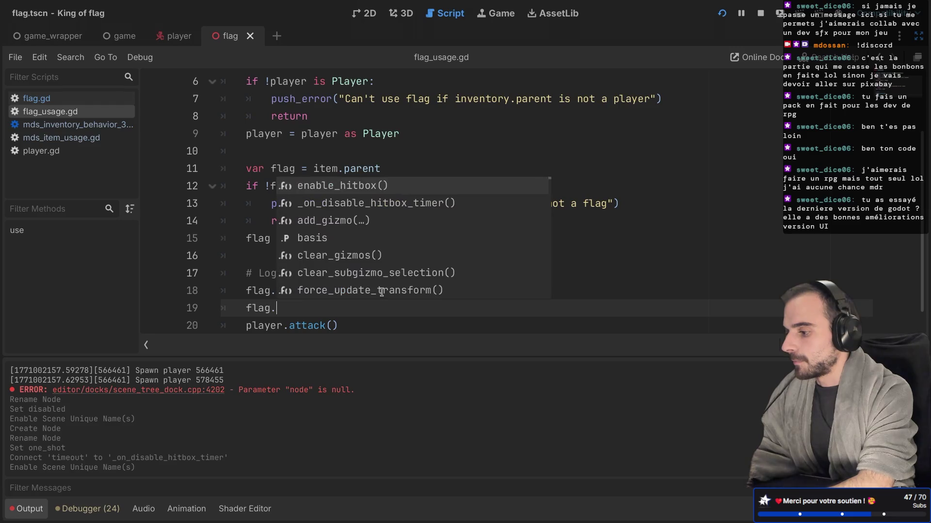
key(BackSpace)
key(BackSpace)
key(BackSpace)
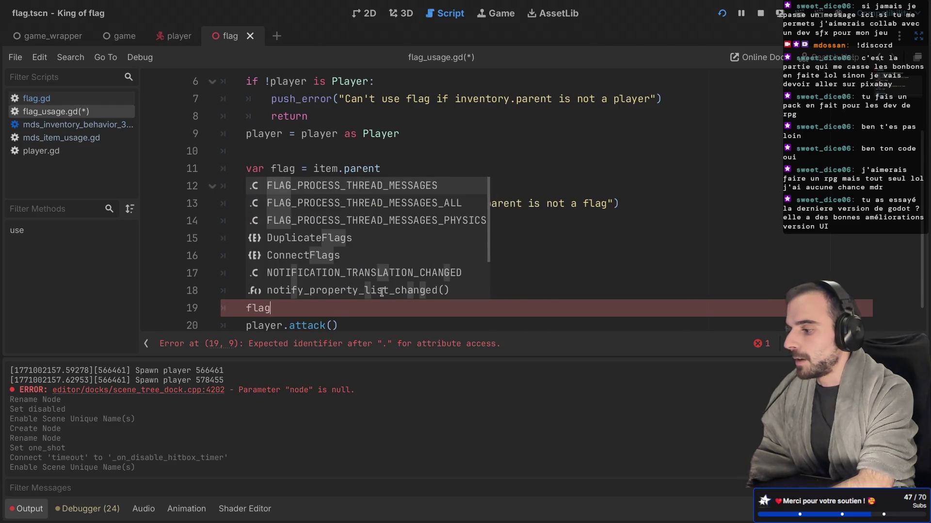
key(BackSpace)
text(.enable_hitbox())
key(ctrl+s)
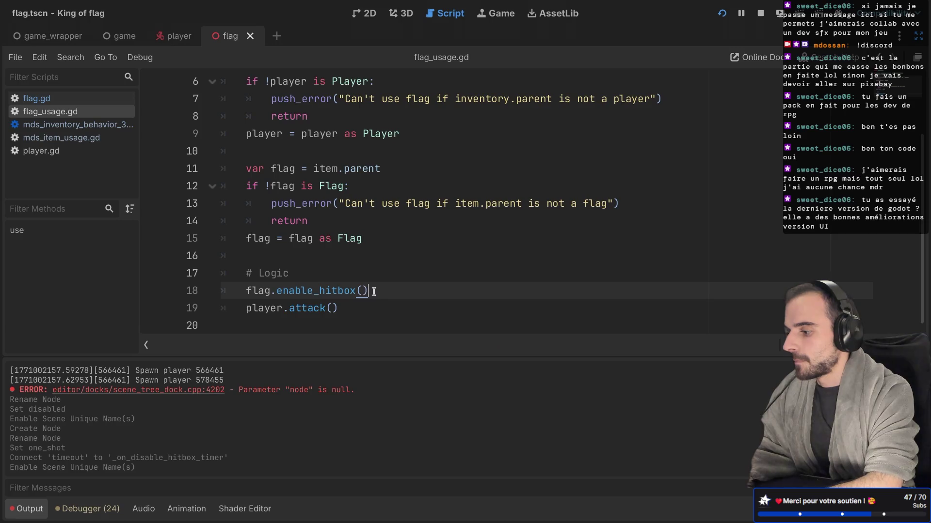
Add '%DisableHitboxTimer.start()' inside enable_hitbox in flag.gd and save
ctrl+click(330, 293)
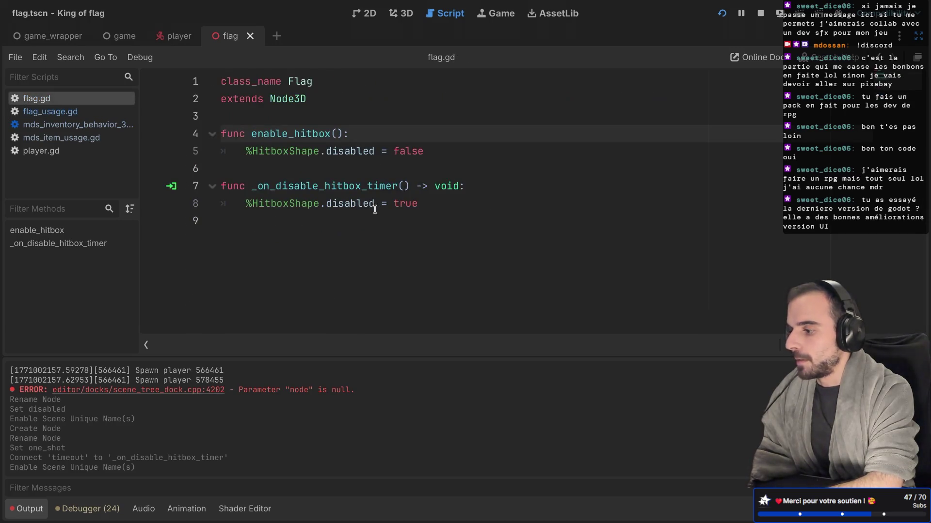
click(436, 146)
key(Return)
text(%)
text(D)
key(Down)
key(Return)
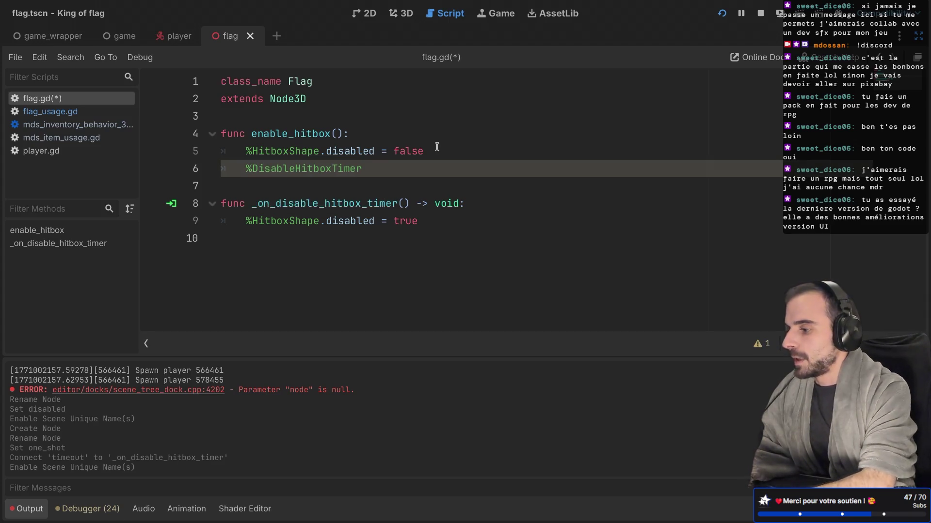
text(.st)
key(Return)
key(ctrl+s)
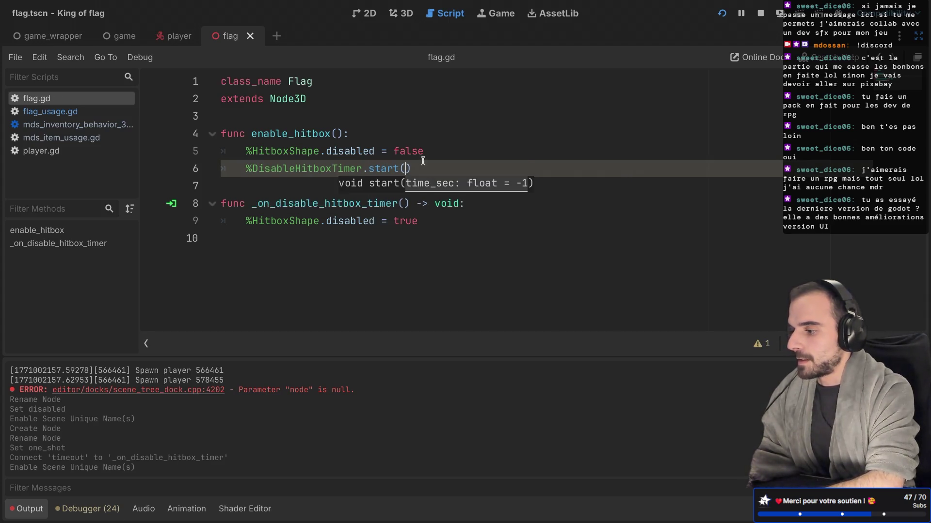
drag(250, 134, 366, 134)
click(248, 168)
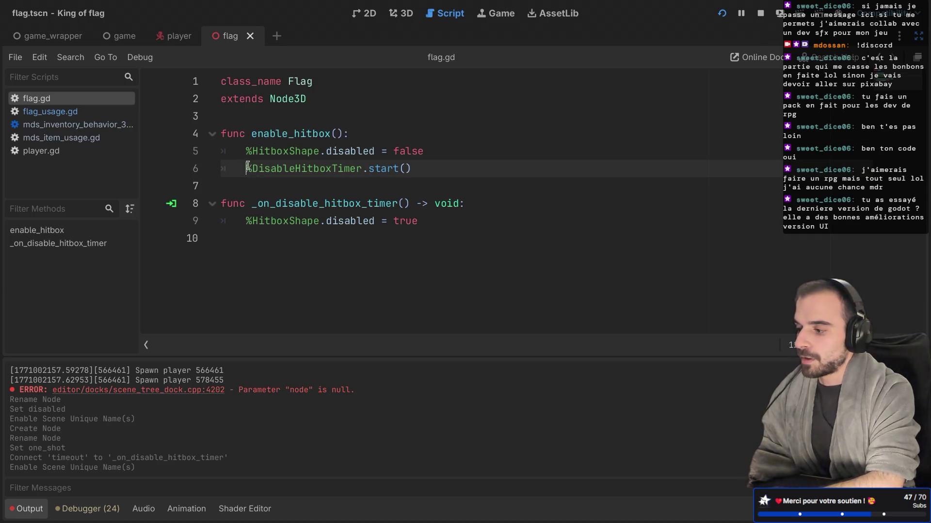
drag(247, 168, 444, 162)
key(ctrl+shift+F11)
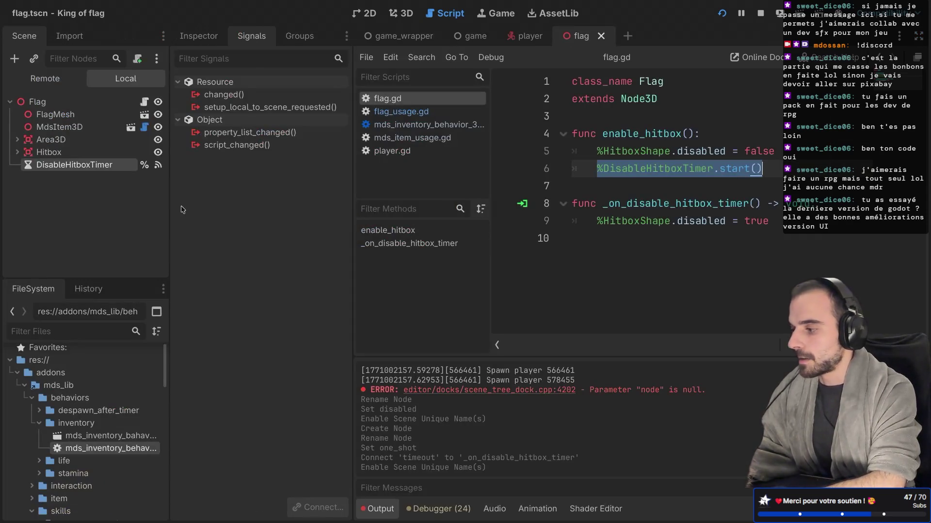
click(646, 199)
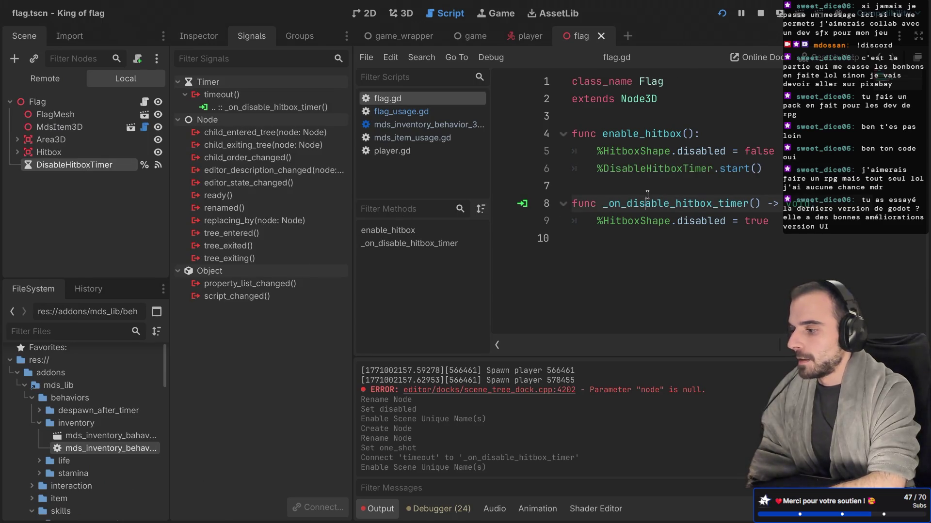
Expand the Hitbox branch briefly, then fold it back so HitboxShape is hidden
click(12, 154)
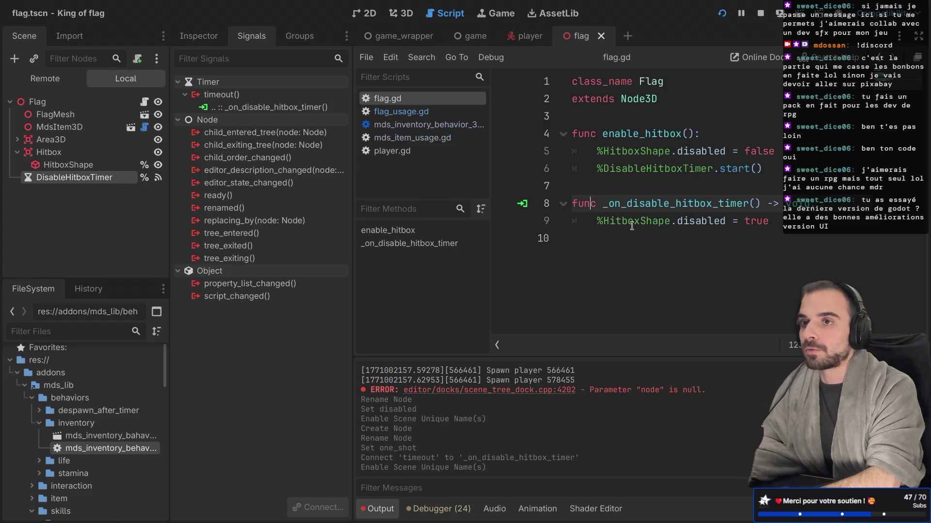
key(ctrl+shift+F11)
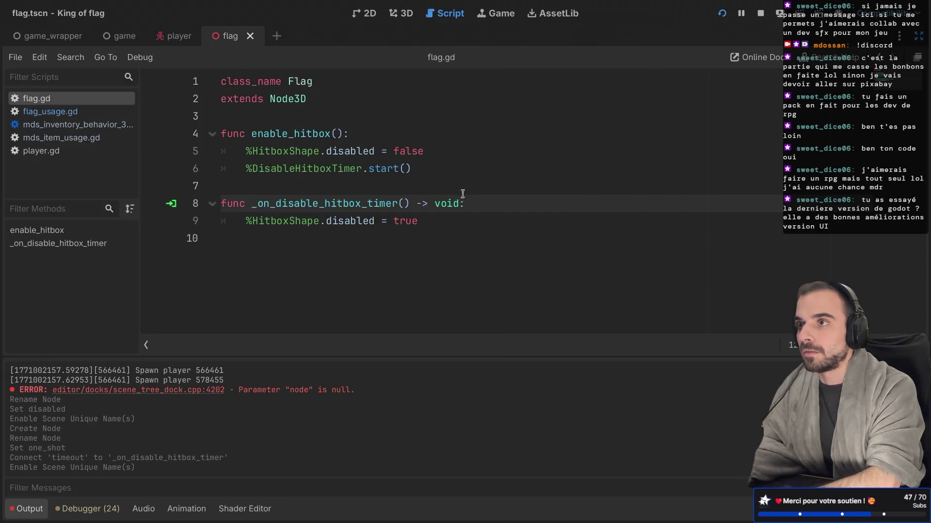
key(ctrl+shift+F11)
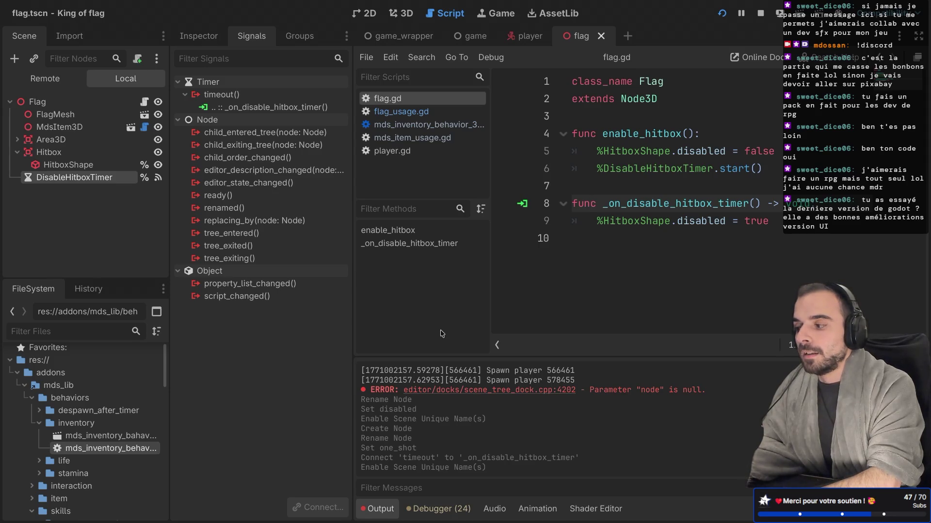
click(18, 152)
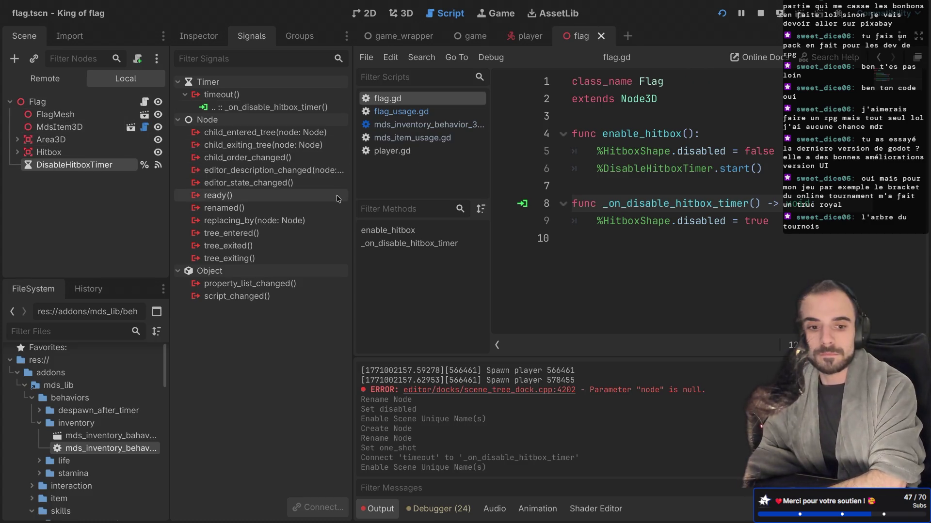
click(587, 204)
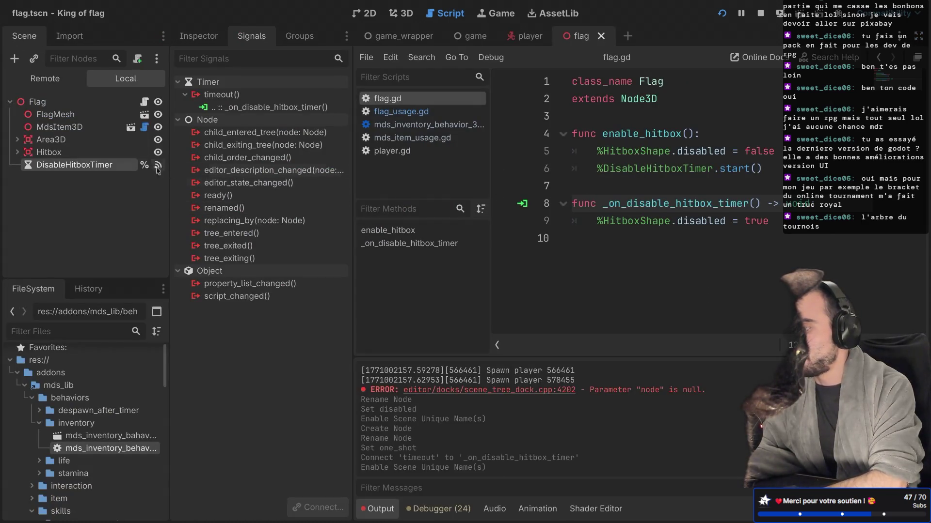
Expand Hitbox and Area3D to list HitboxShape and CollisionShape3D, then review the timer handler
click(18, 152)
click(17, 140)
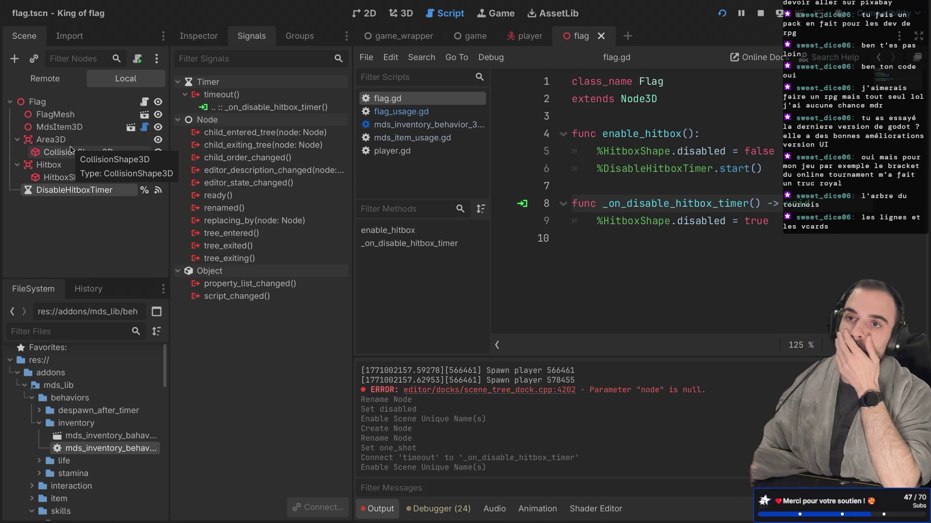
key(ctrl+shift+F11)
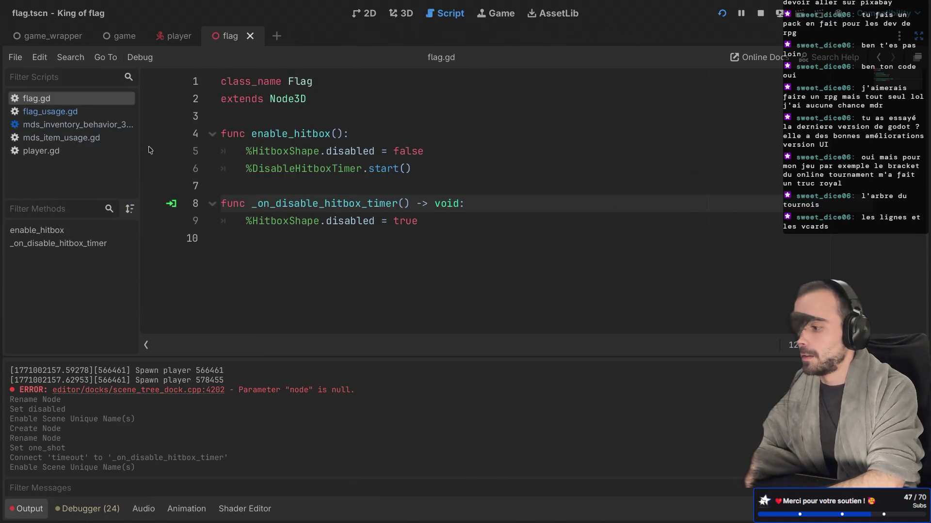
double_click(297, 202)
double_click(285, 221)
key(ctrl+shift+F11)
scroll(58, 444, down, 10)
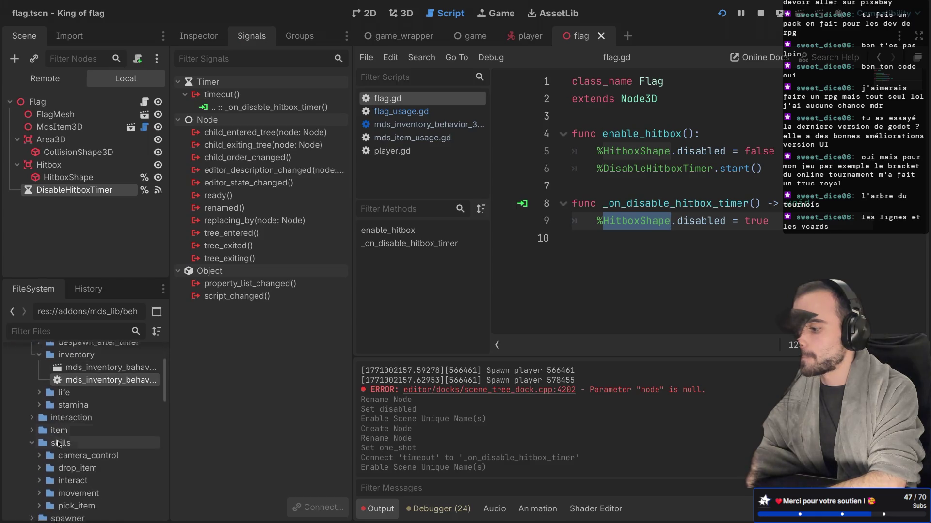
scroll(58, 443, down, 1)
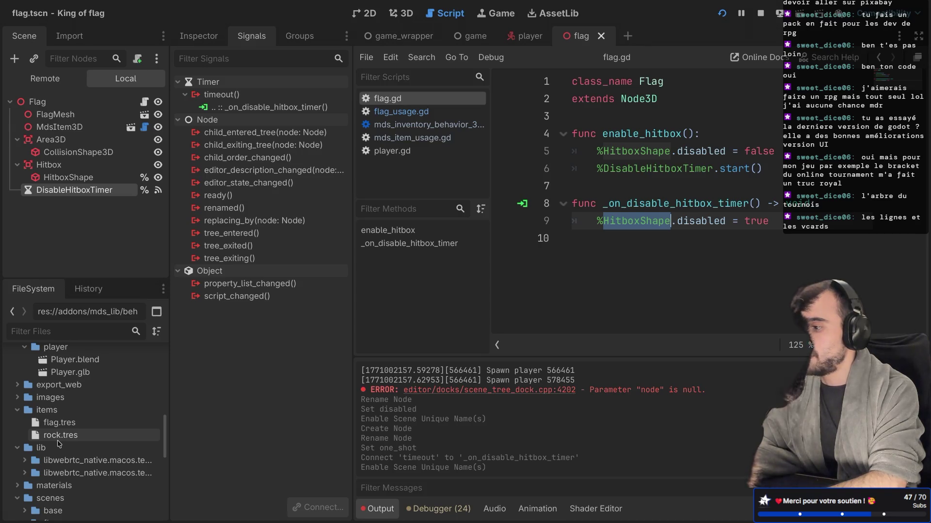
click(62, 101)
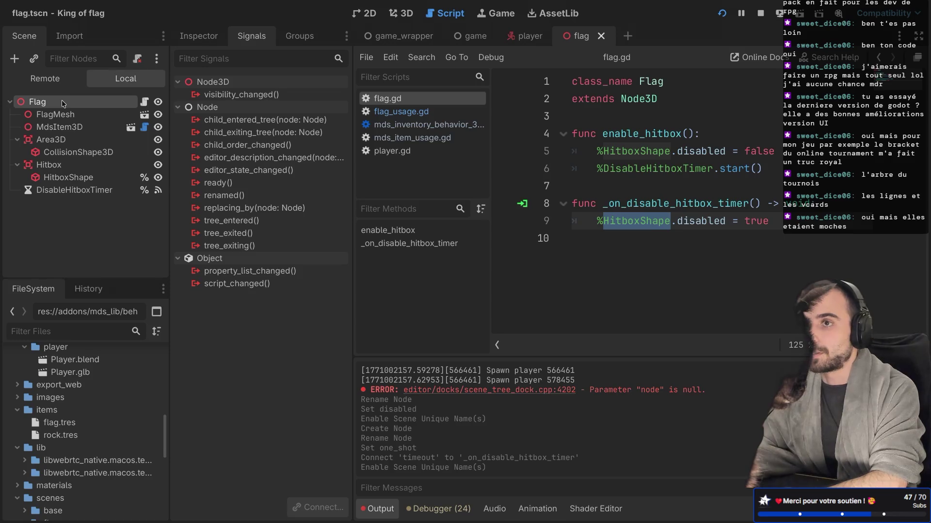
right_click(62, 102)
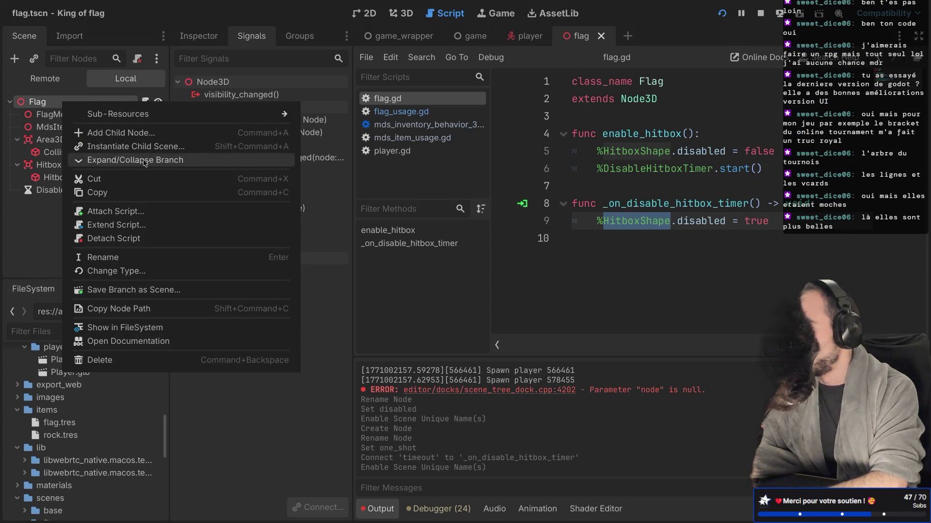
mouse_move(210, 116)
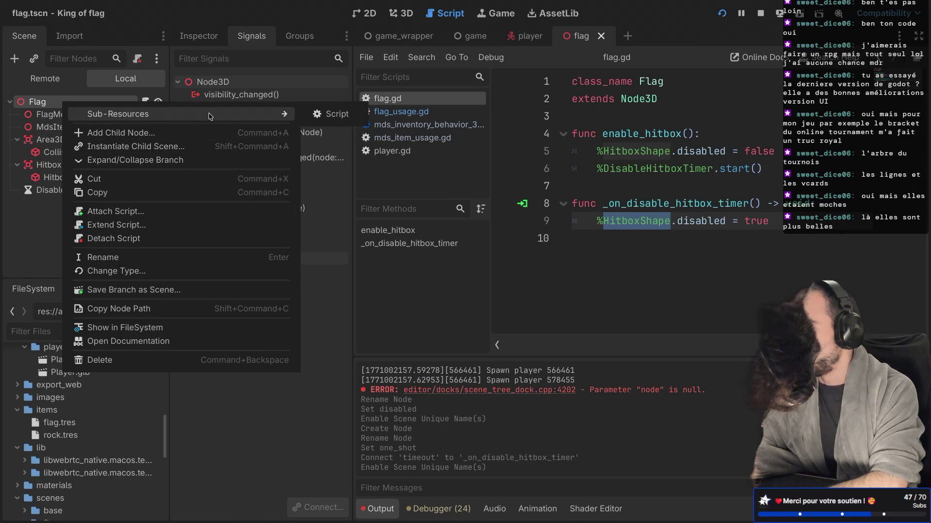
click(579, 153)
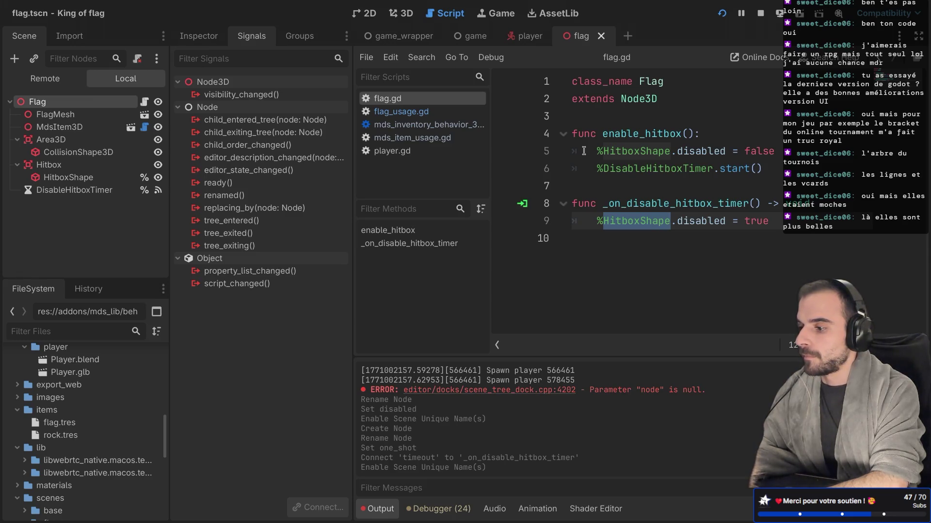
click(576, 119)
key(Return)
text(@)
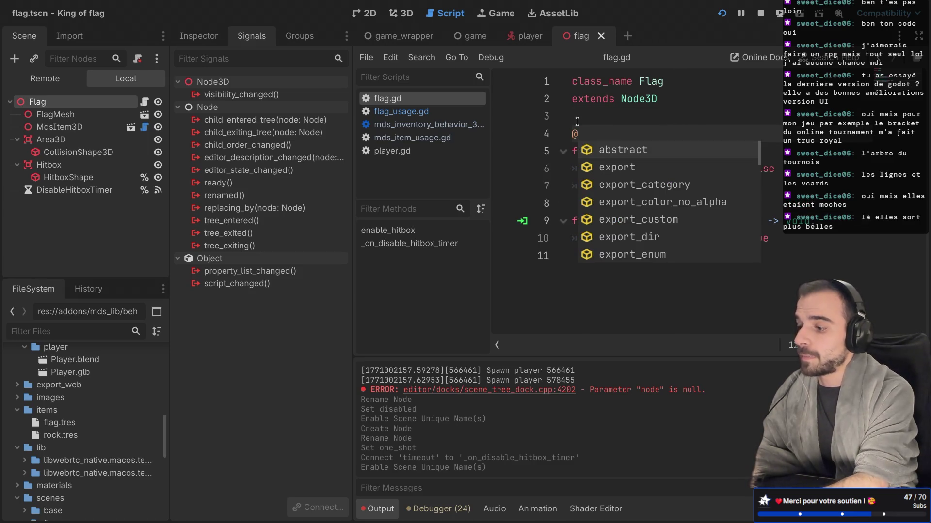
text(rpc()
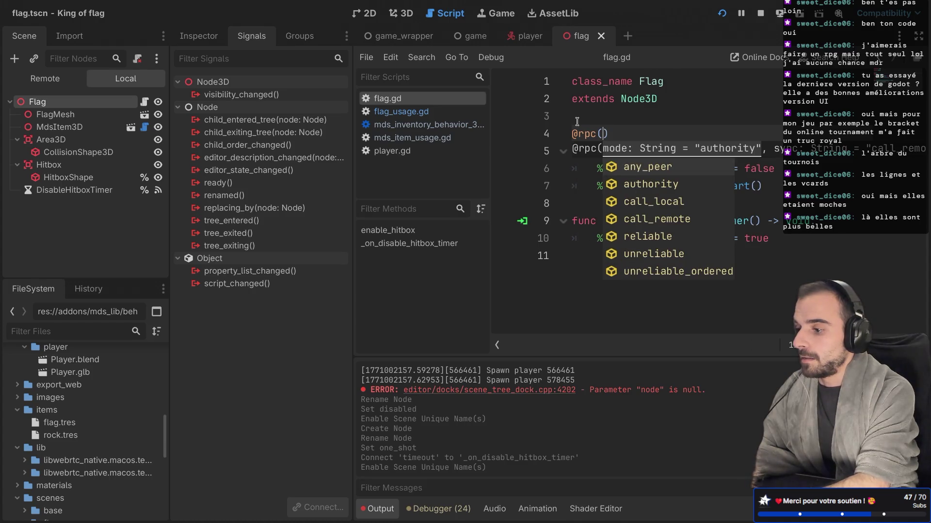
key(Down)
key(Return)
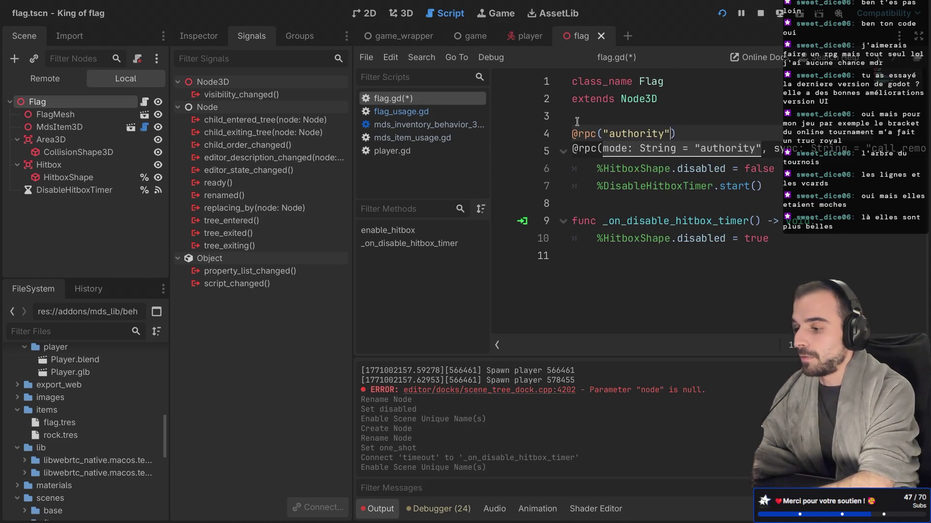
text(c)
key(Return)
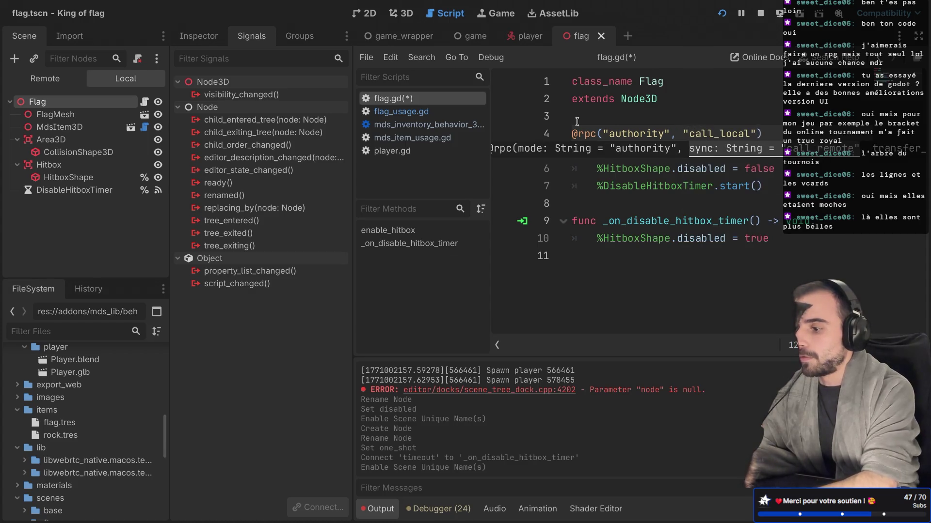
key(ctrl+s)
ctrl+click(578, 138)
key(ctrl+shift+F11)
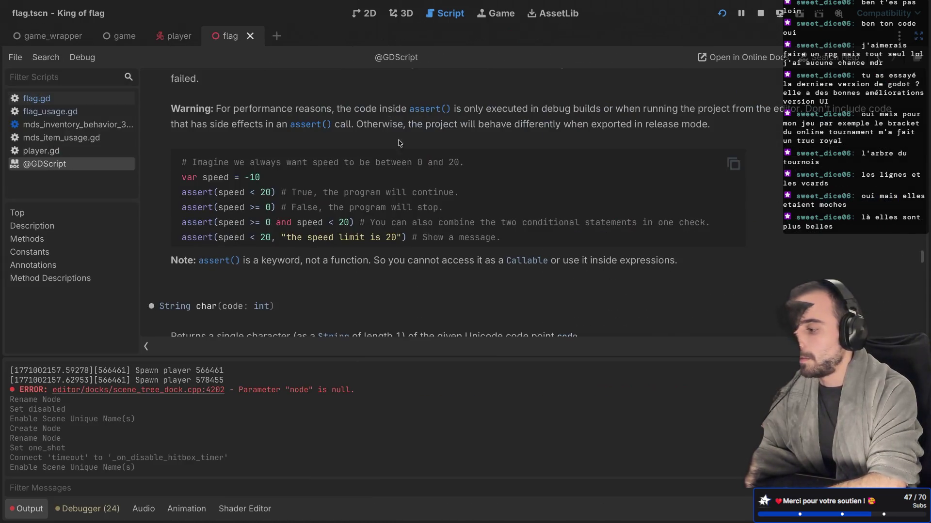
scroll(308, 152, up, 3)
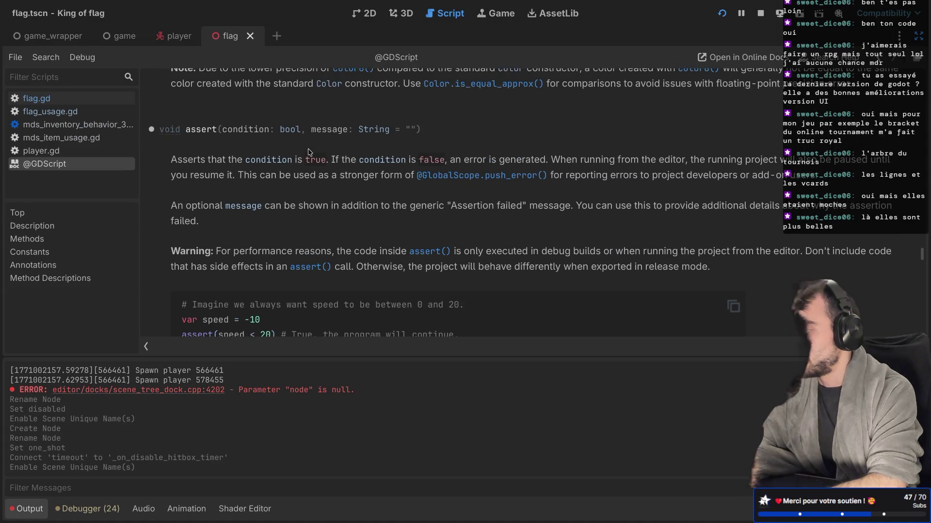
key(ctrl+w)
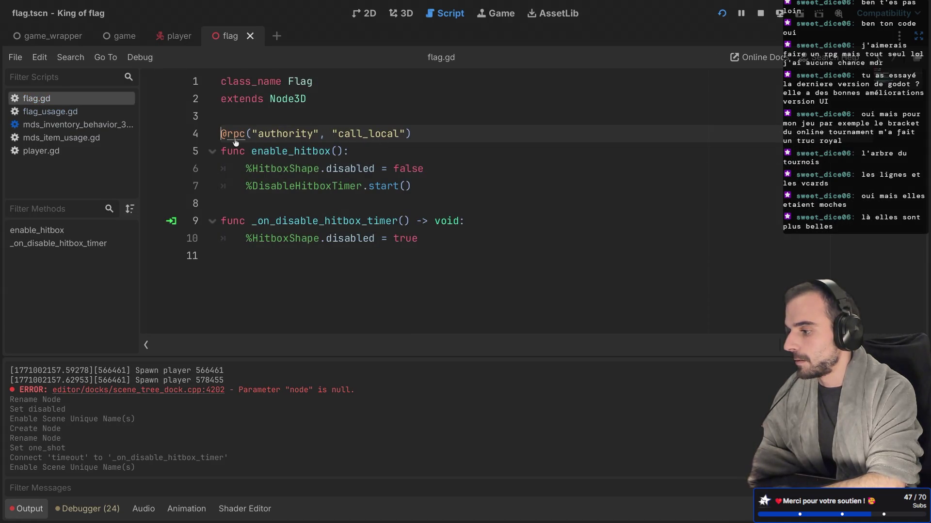
ctrl+click(237, 139)
scroll(289, 183, down, 2)
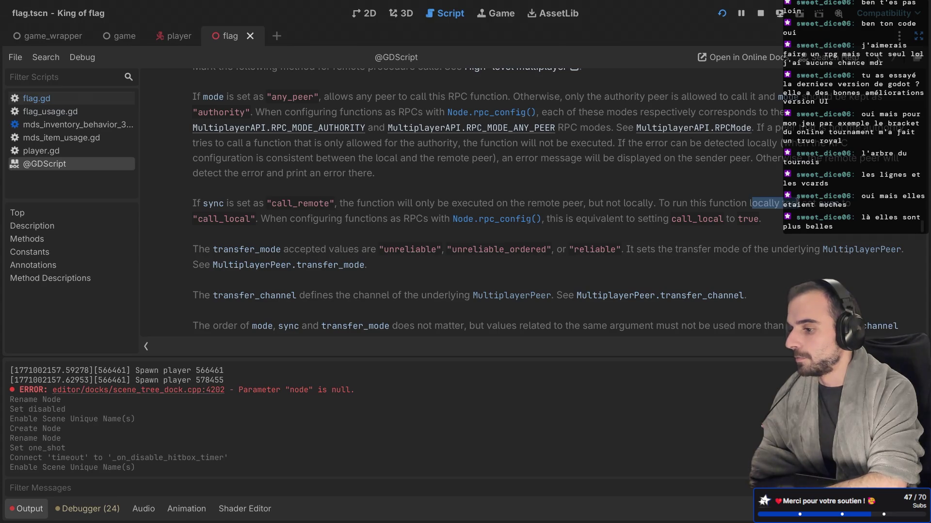
key(ctrl+w)
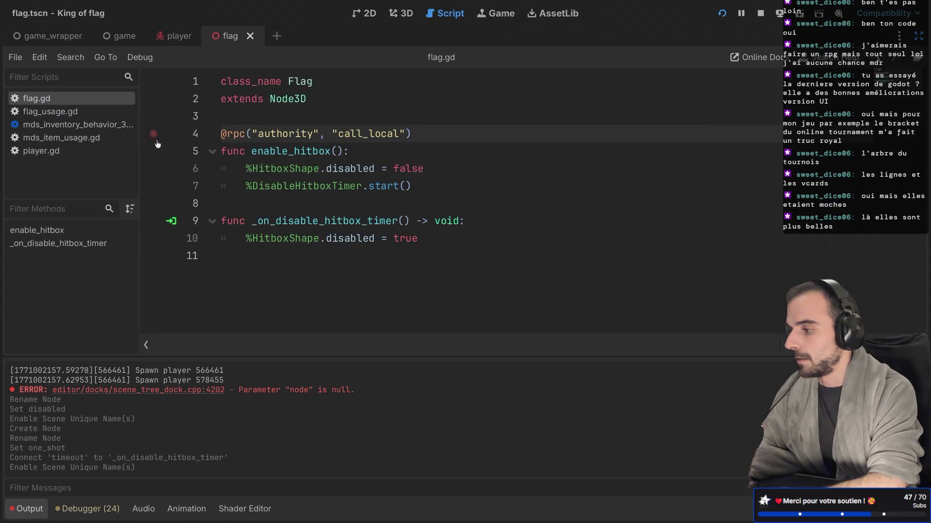
click(71, 139)
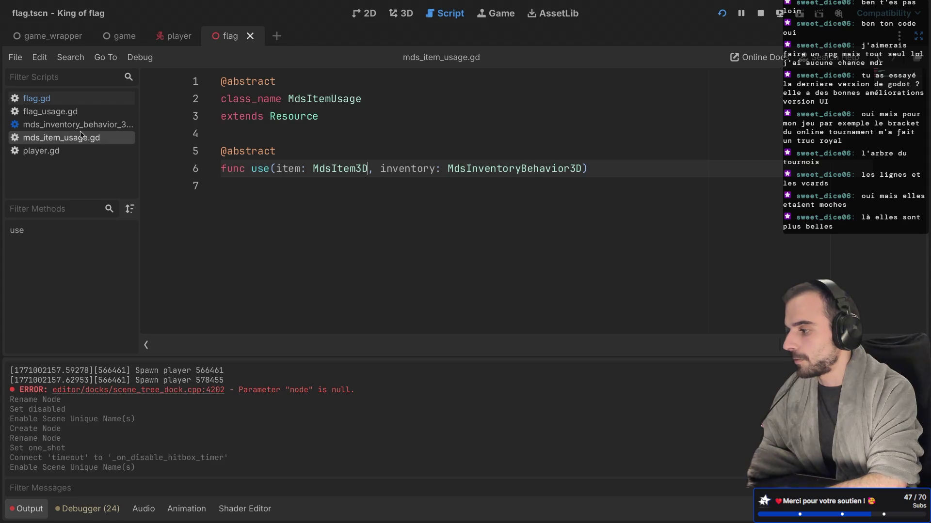
Change line 18 of flag_usage.gd to call flag.enable_hitbox.rpc() and save
click(80, 125)
click(57, 113)
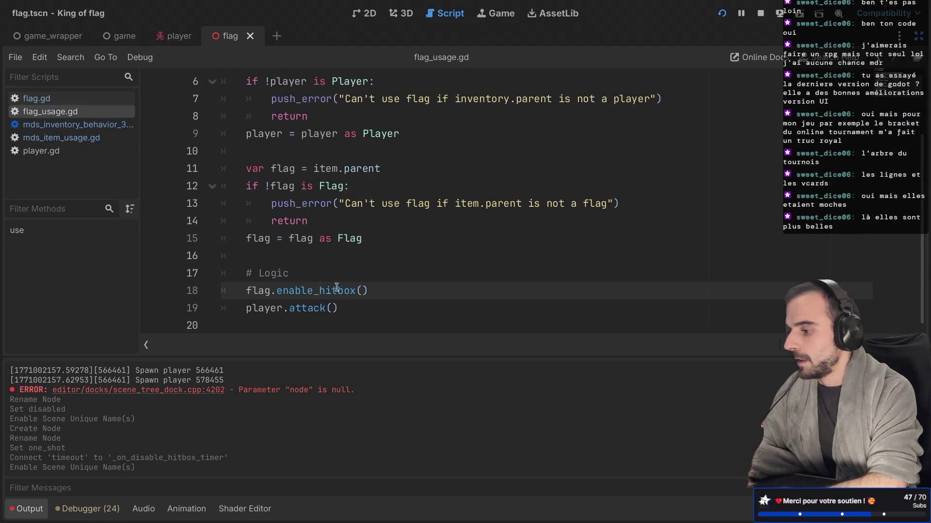
click(352, 290)
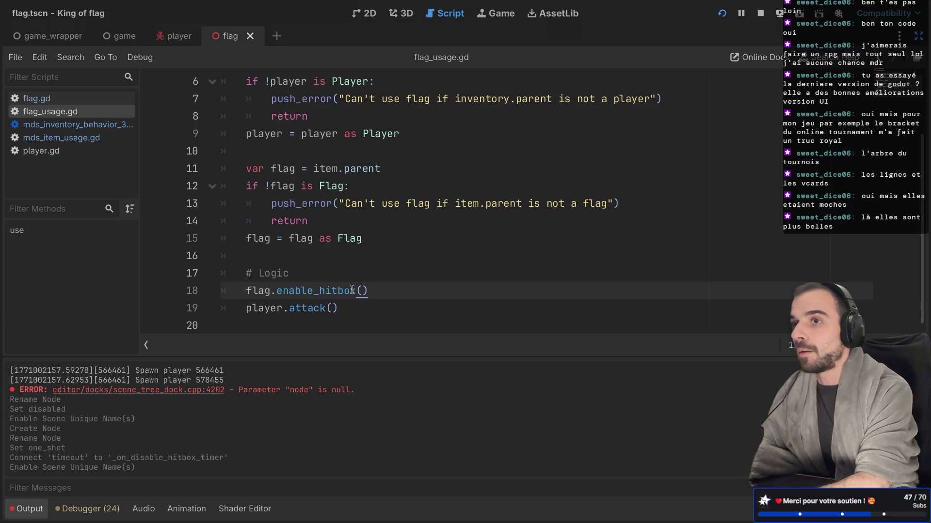
text(.rpc)
click(378, 310)
drag(352, 291, 422, 289)
key(ctrl+s)
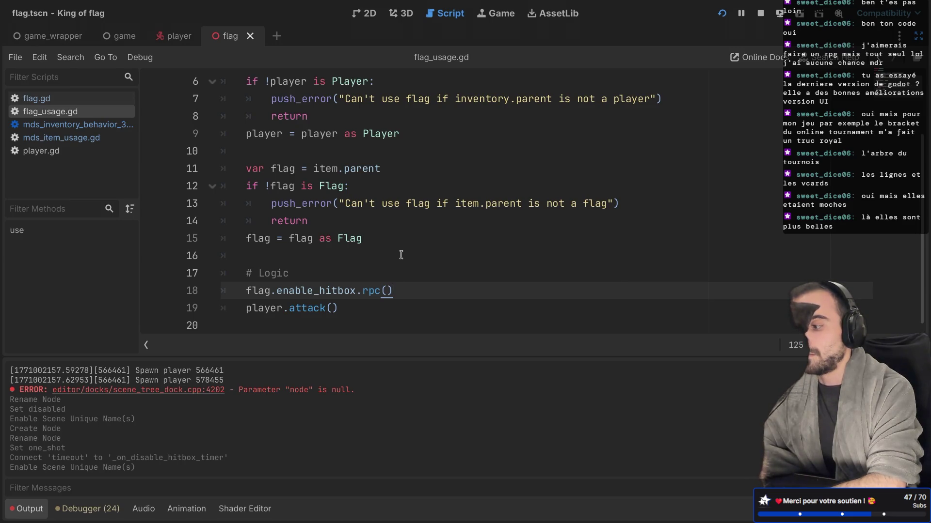
Run the project to test the hitbox change
scroll(401, 255, up, 1)
scroll(401, 255, down, 1)
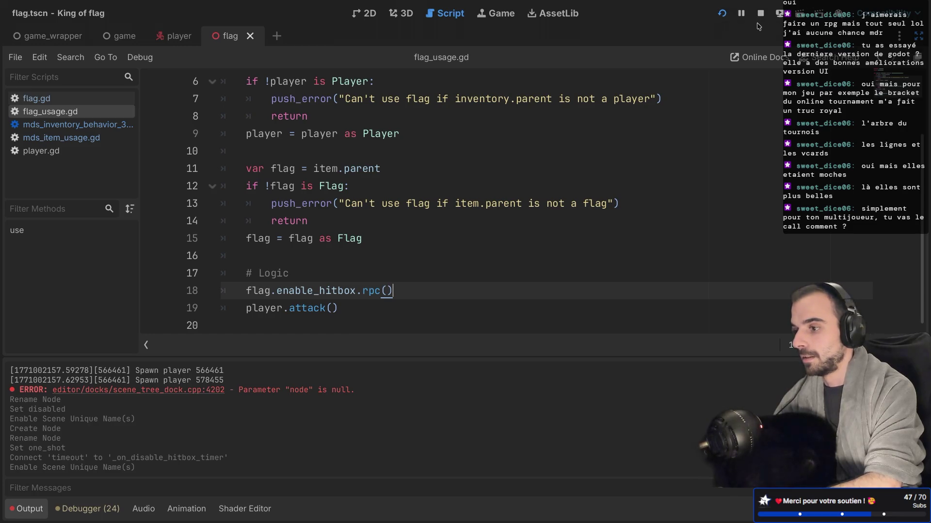
click(722, 15)
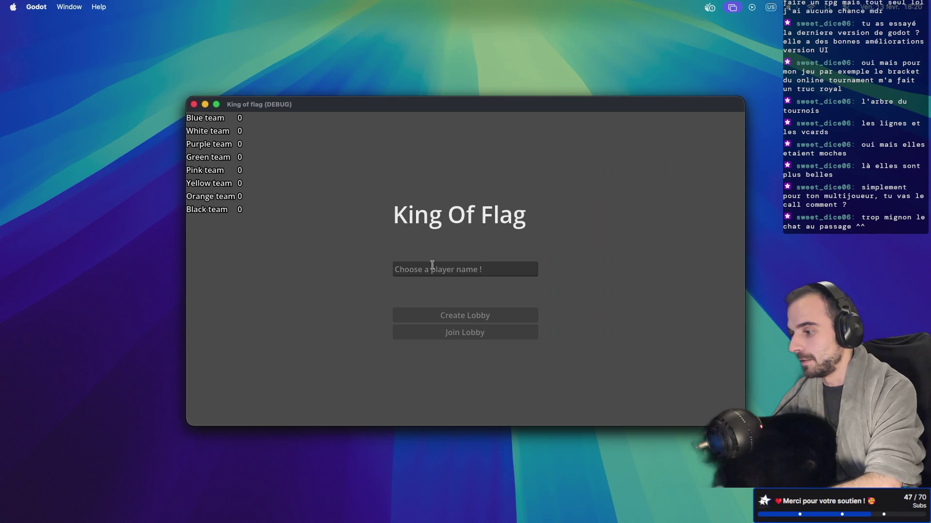
Host a lobby in one game window, join it from the other, and start the match
click(431, 265)
text(mdossan)
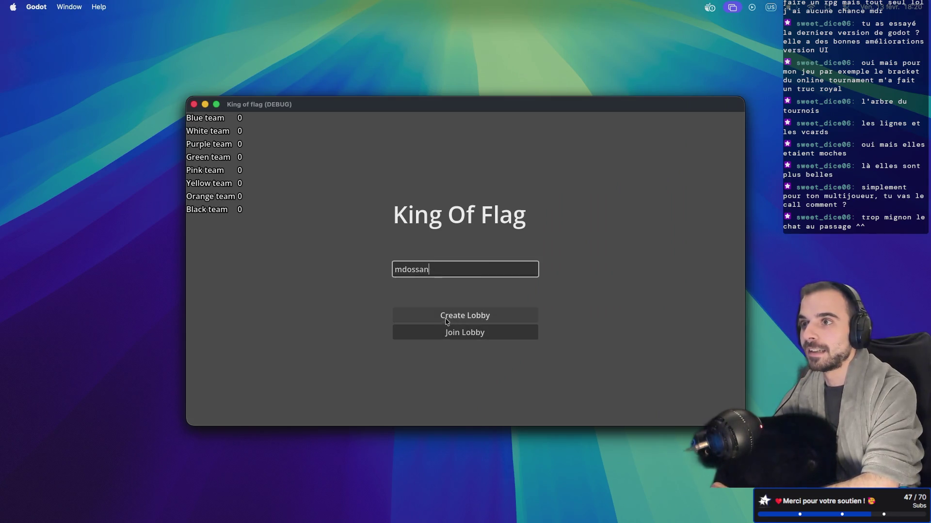
click(445, 317)
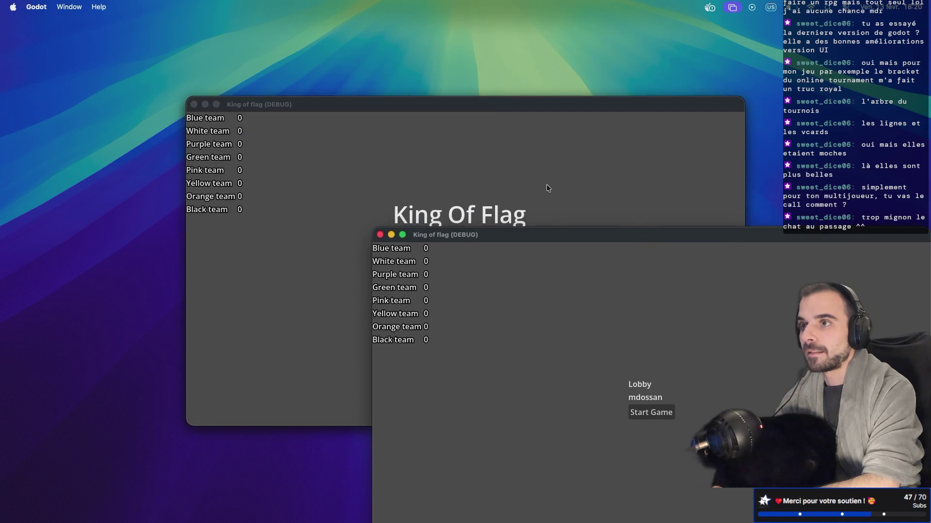
click(460, 266)
text(c)
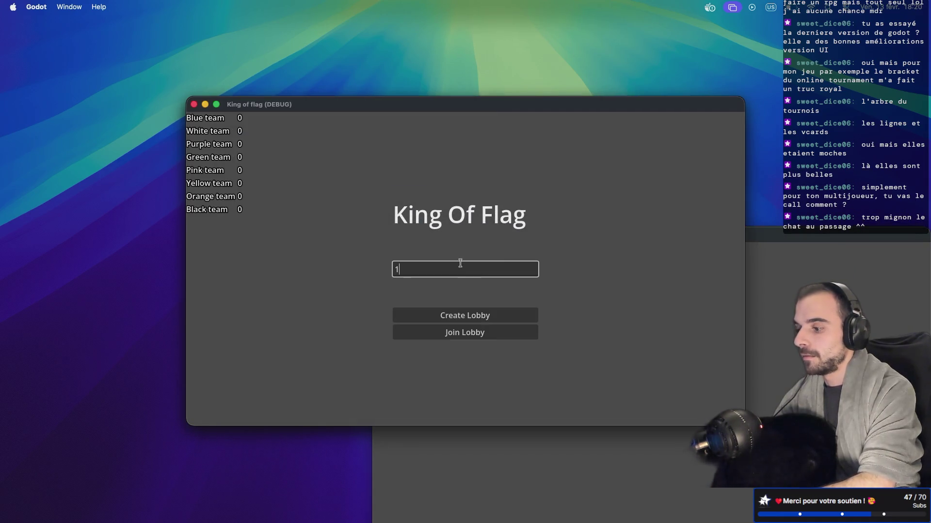
click(465, 333)
click(461, 257)
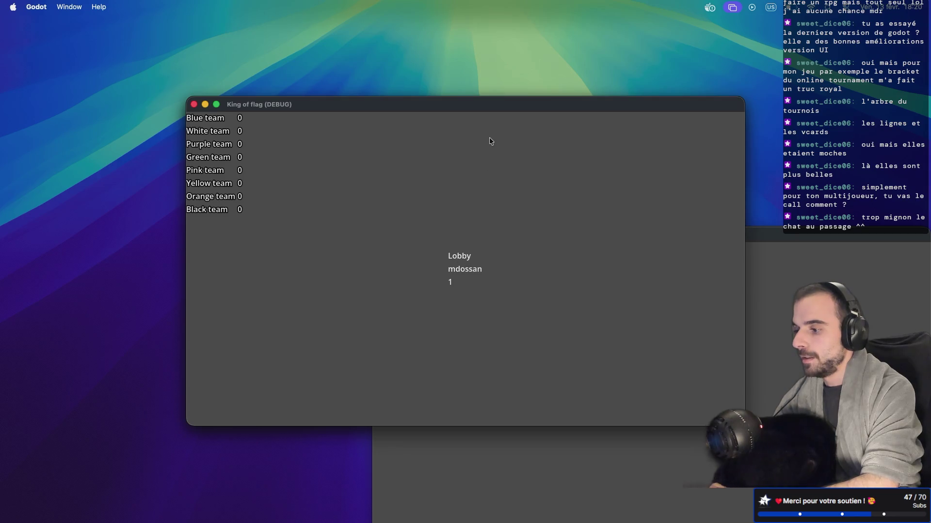
drag(516, 108, 314, 58)
click(701, 405)
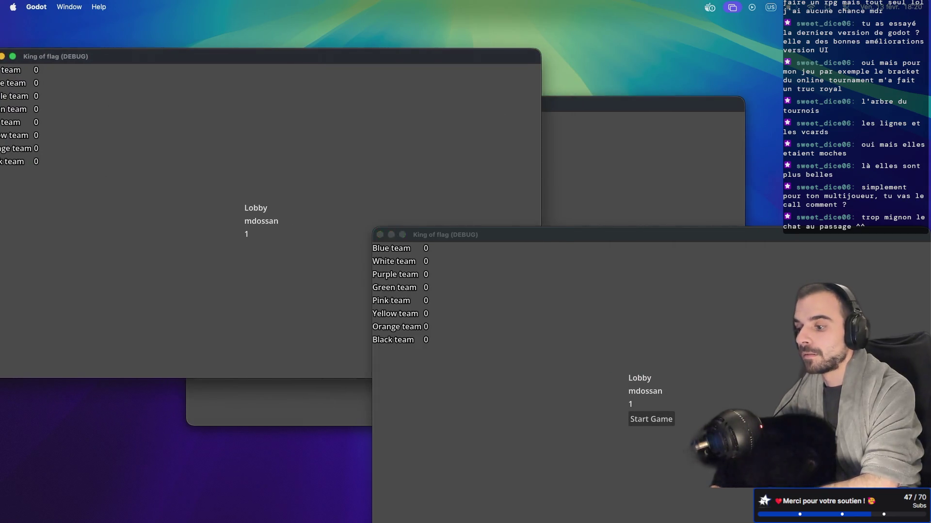
click(653, 419)
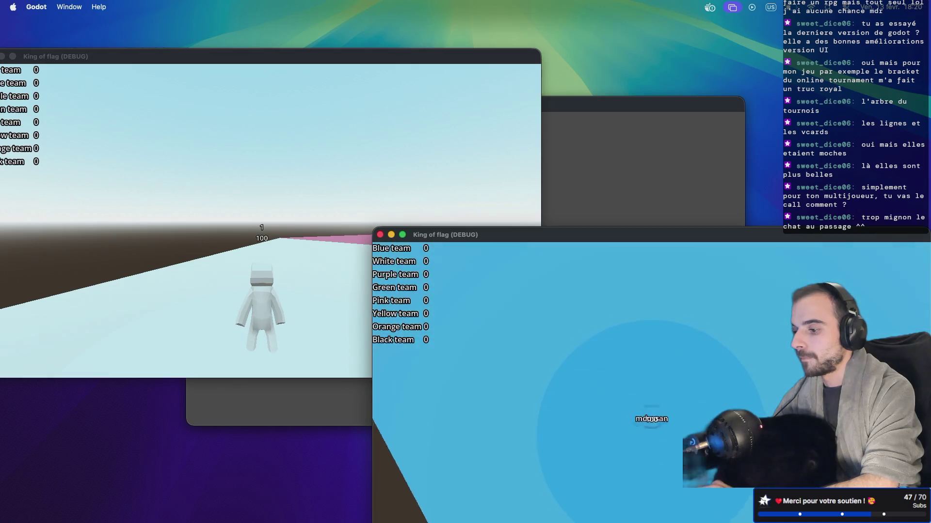
key(w)
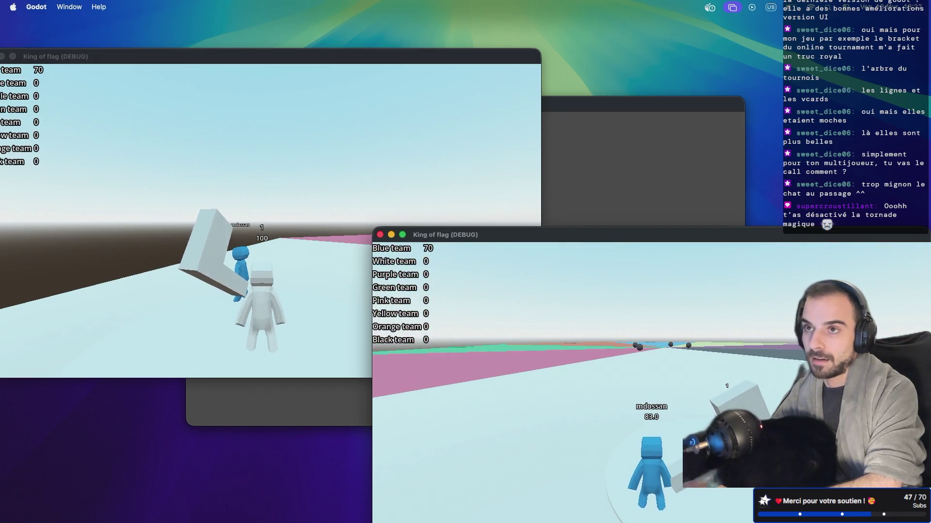
Stop the running game, restore the editor docks, and switch to the FigJam planning board
key(super+period)
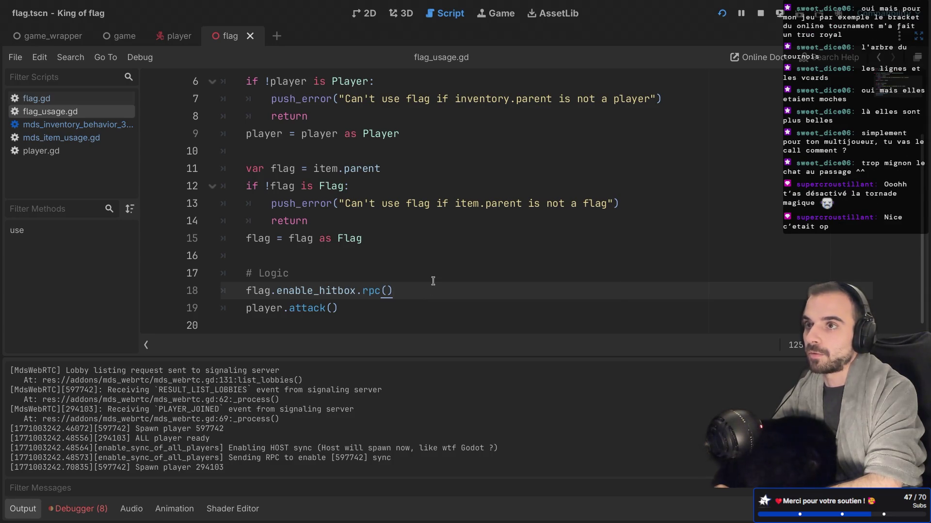
key(ctrl+super+d)
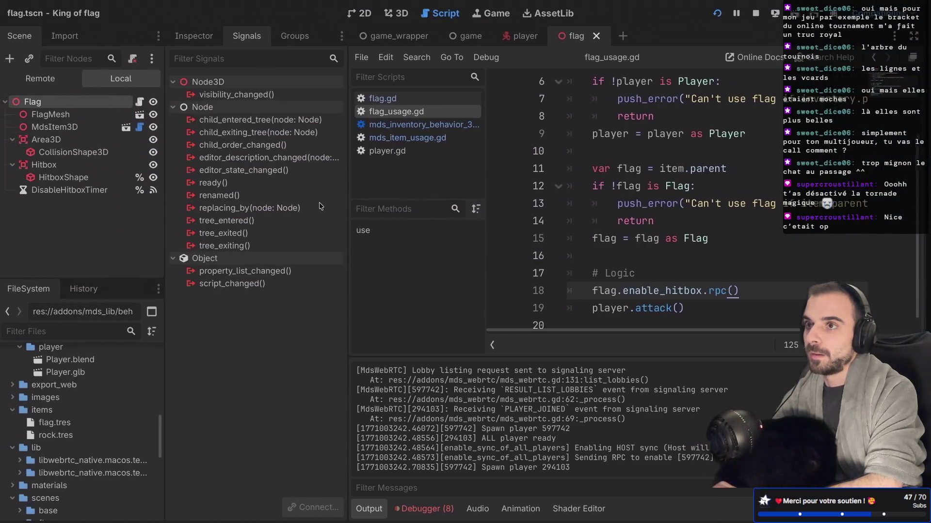
key(ctrl+Right)
key(ctrl+Right)
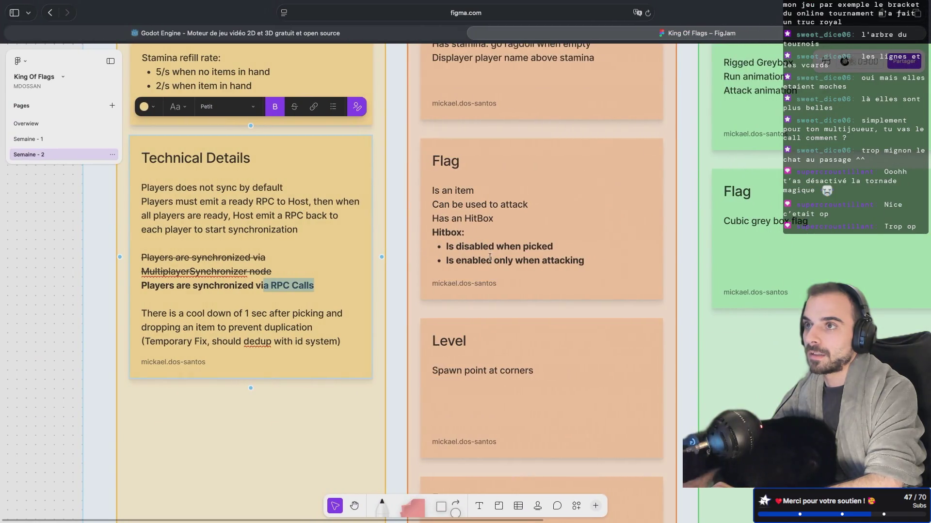
Change the Flag card's hitbox note from 'when picked' to 'by default'
drag(447, 245, 536, 247)
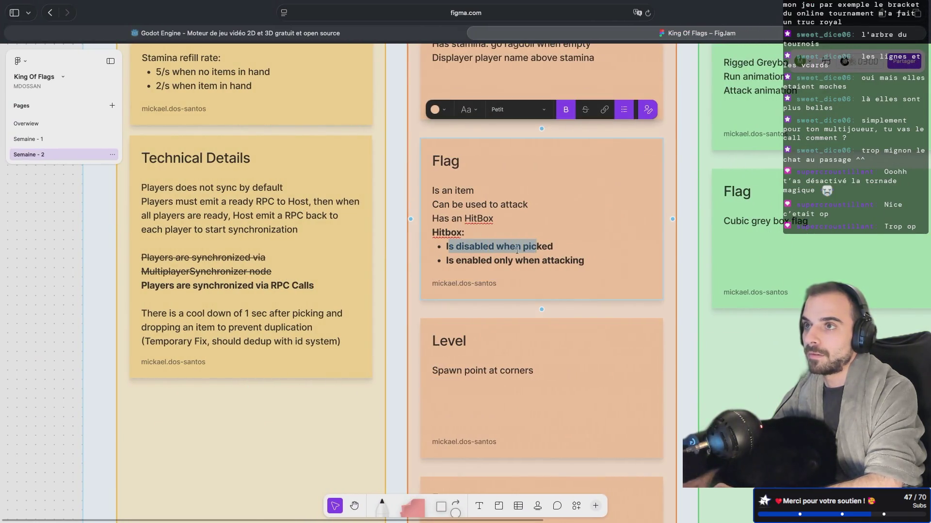
click(515, 248)
key(BackSpace)
text(by default)
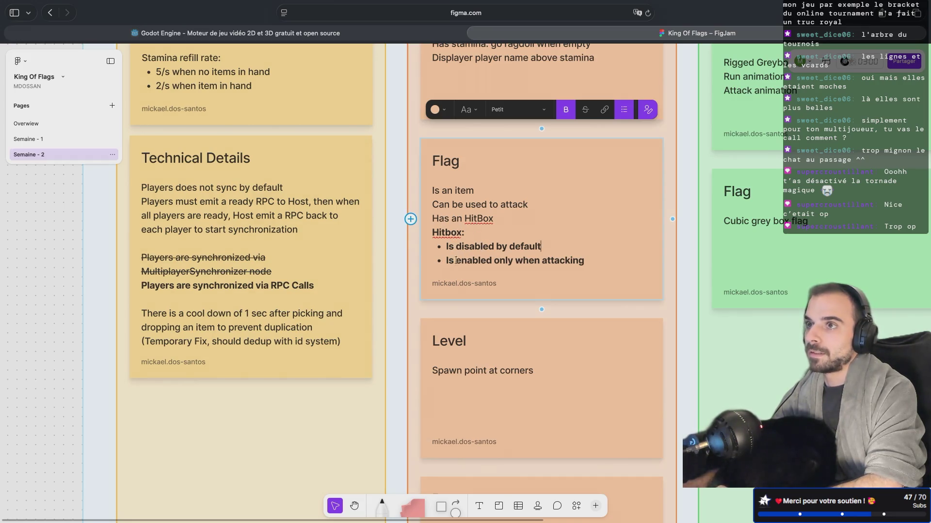
Pan the board toward the In Game card, then return to the Godot editor
scroll(532, 256, down, 2)
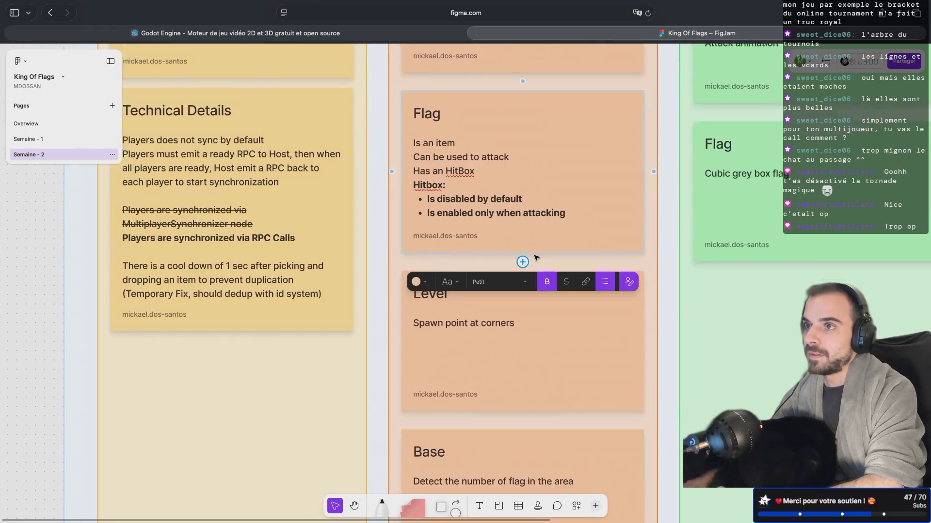
scroll(535, 257, right, 5)
scroll(535, 256, down, 3)
scroll(536, 256, right, 4)
scroll(536, 258, up, 1)
scroll(536, 258, right, 3)
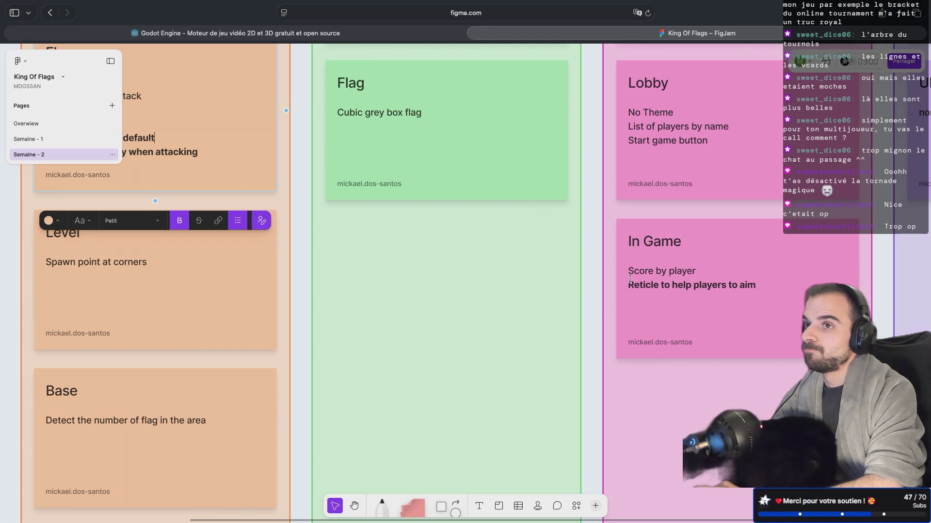
scroll(630, 278, left, 10)
scroll(630, 278, up, 3)
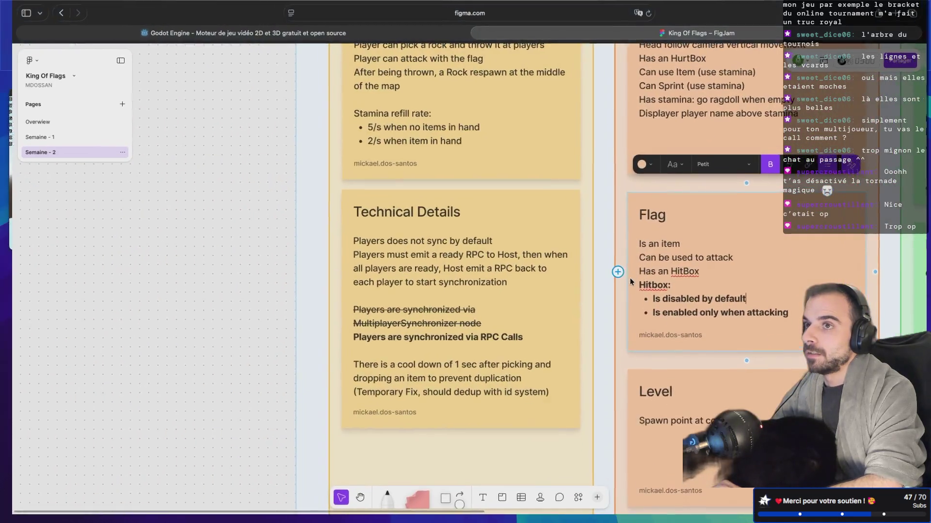
scroll(629, 278, right, 5)
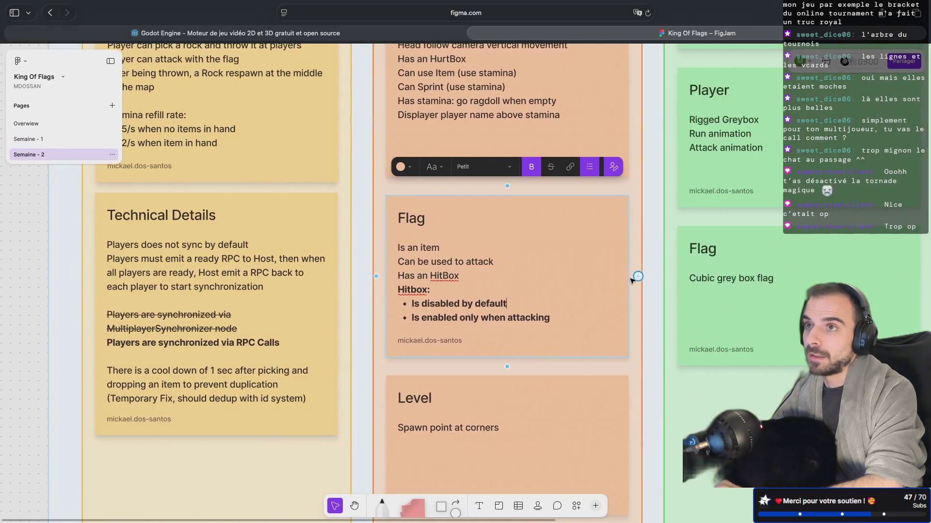
scroll(633, 279, right, 11)
scroll(632, 280, down, 4)
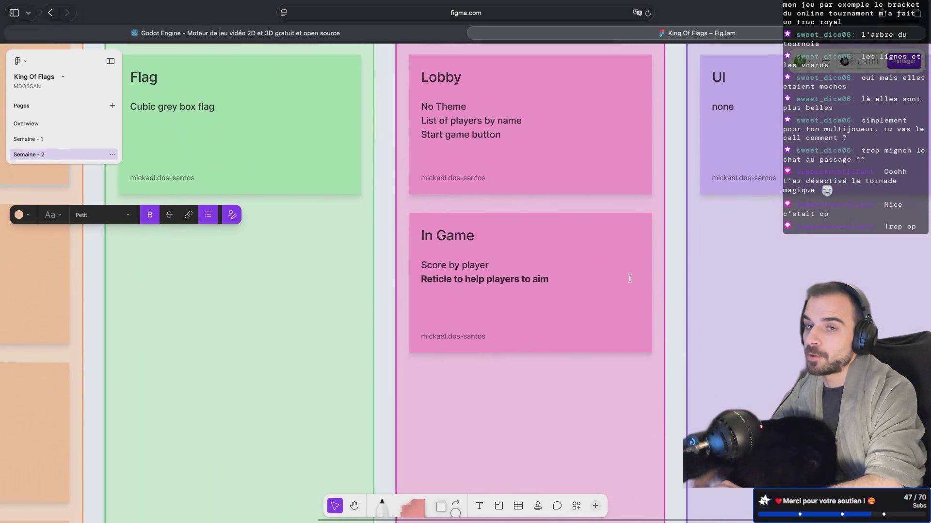
key(ctrl+Left)
key(ctrl+Left)
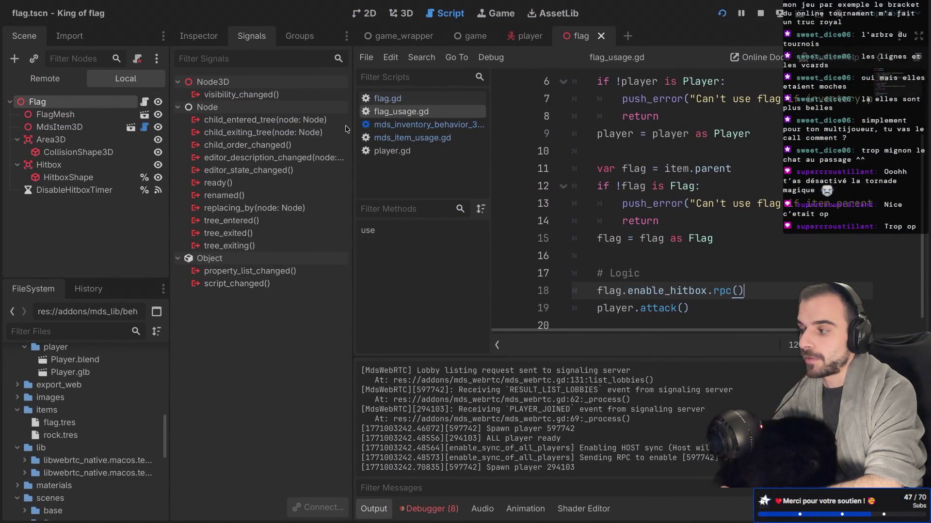
Open player.tscn in the 3D view and select the Player root node
click(526, 36)
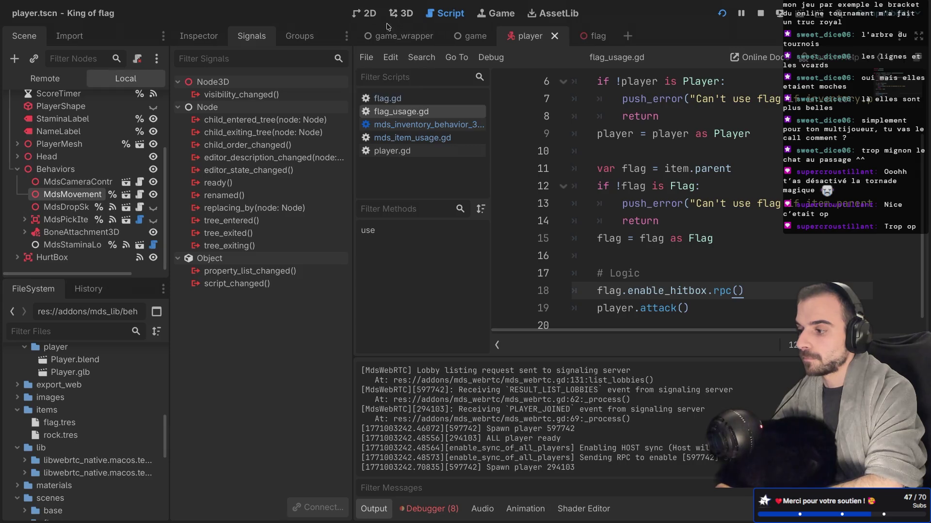
click(392, 15)
scroll(508, 136, down, 3)
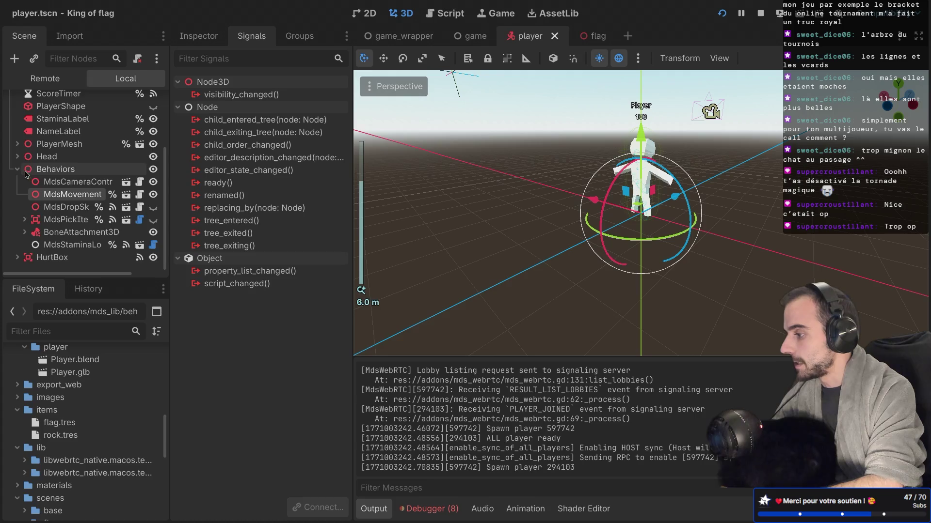
click(17, 169)
click(48, 103)
Add a CanvasLayer child under Player, keeping its default name
key(ctrl+a)
text(can)
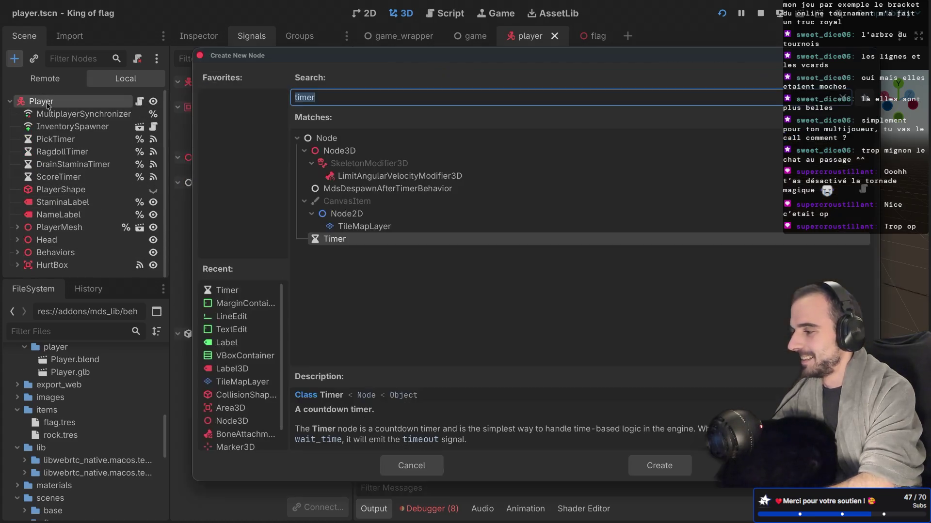
text(vas)
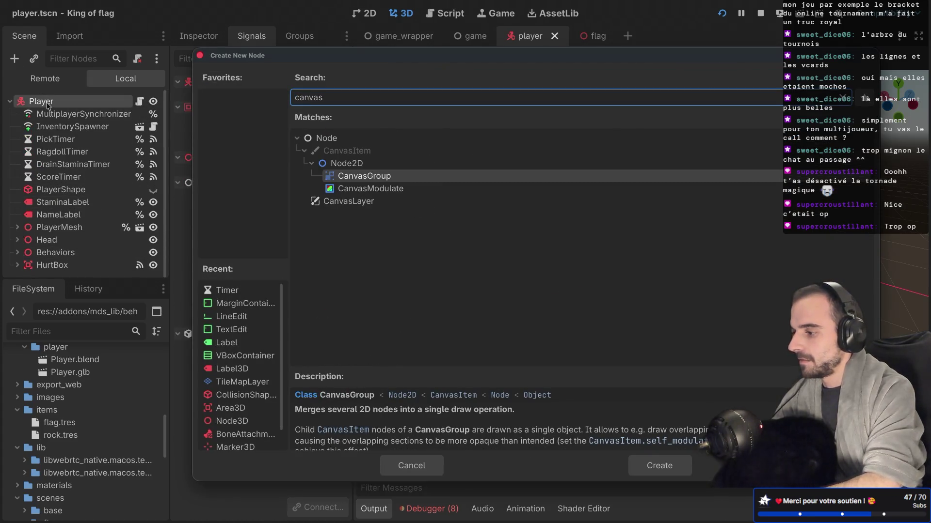
key(Up)
key(Down)
key(Down)
key(Down)
key(Return)
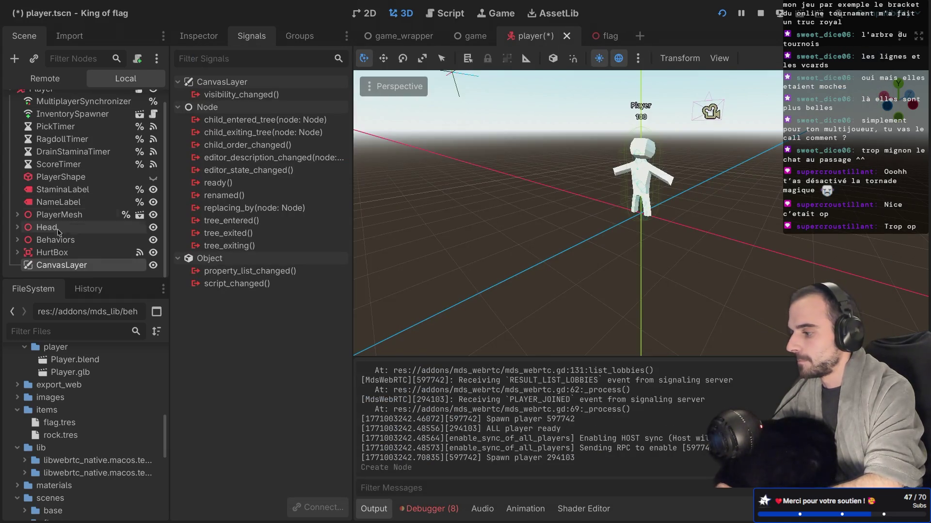
double_click(56, 266)
key(Escape)
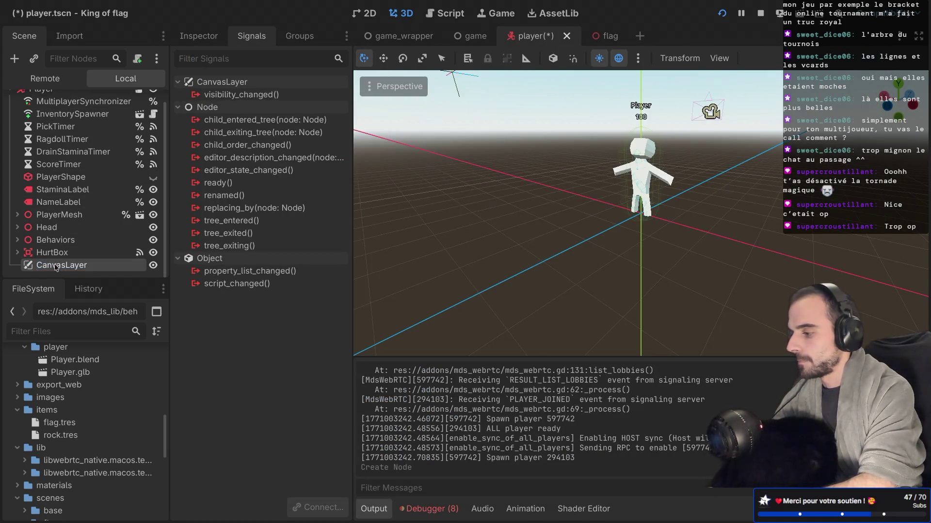
Add a Control node inside the CanvasLayer
key(ctrl+a)
text(control)
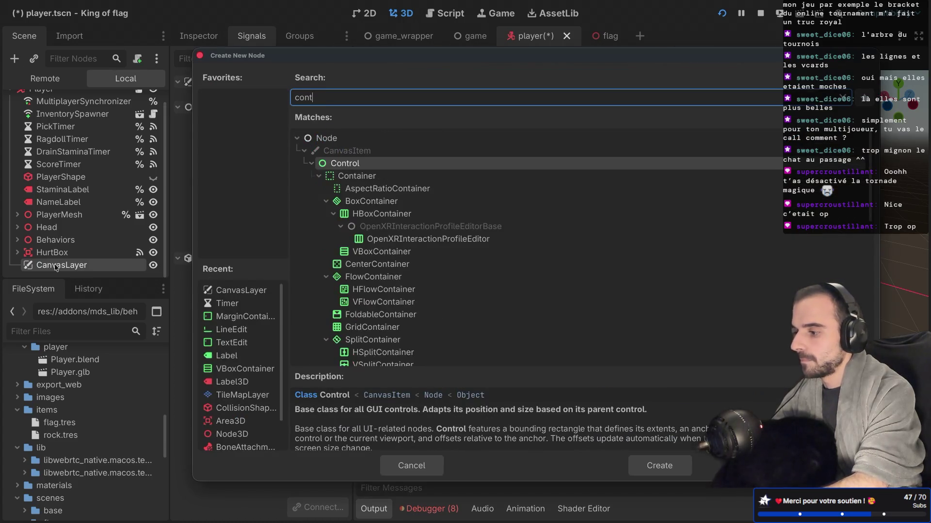
key(Return)
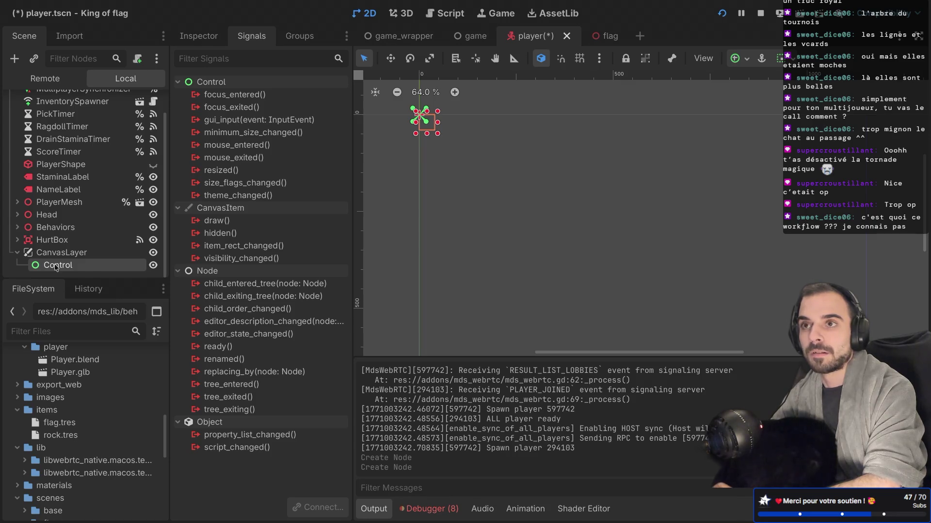
key(ctrl+Right)
key(ctrl+Right)
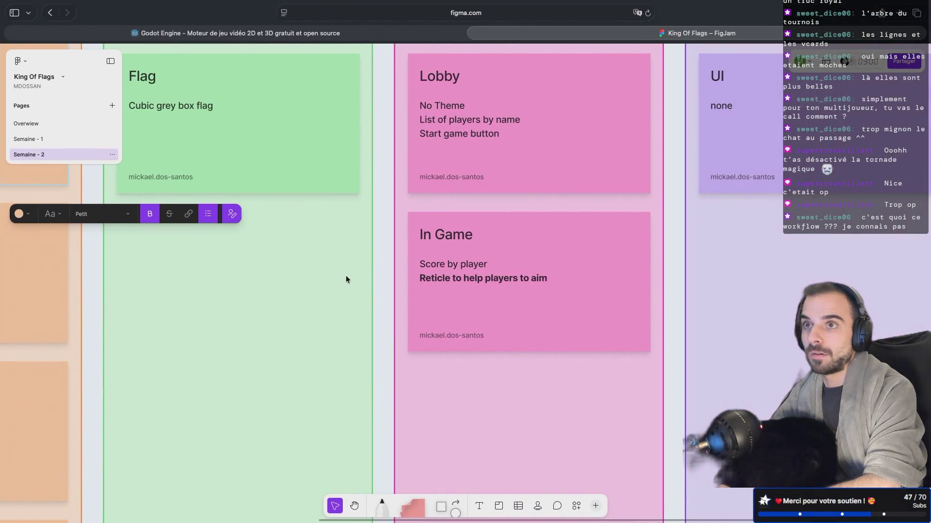
Scroll the King Of Flags board to the Game note with its rules and stamina refill rates
scroll(346, 279, left, 2)
scroll(346, 280, down, 1)
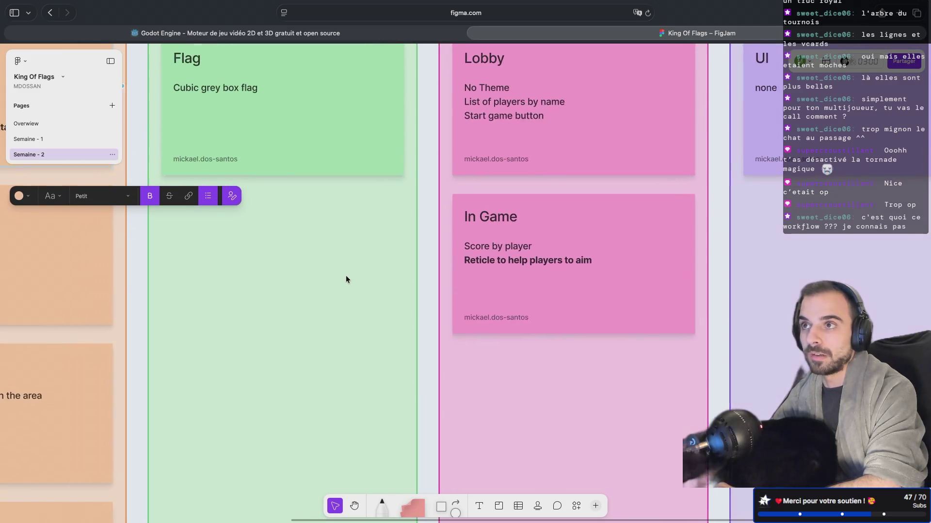
scroll(346, 279, up, 5)
scroll(346, 279, left, 5)
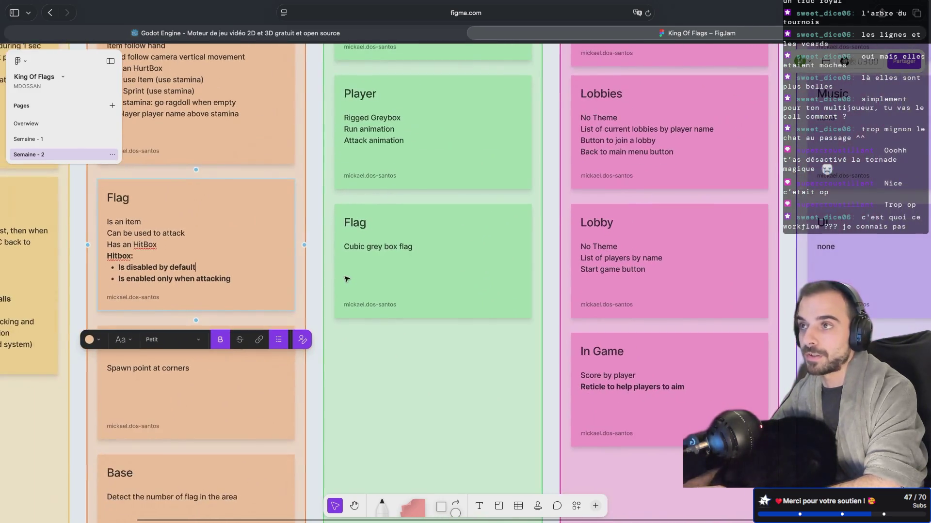
scroll(346, 279, down, 10)
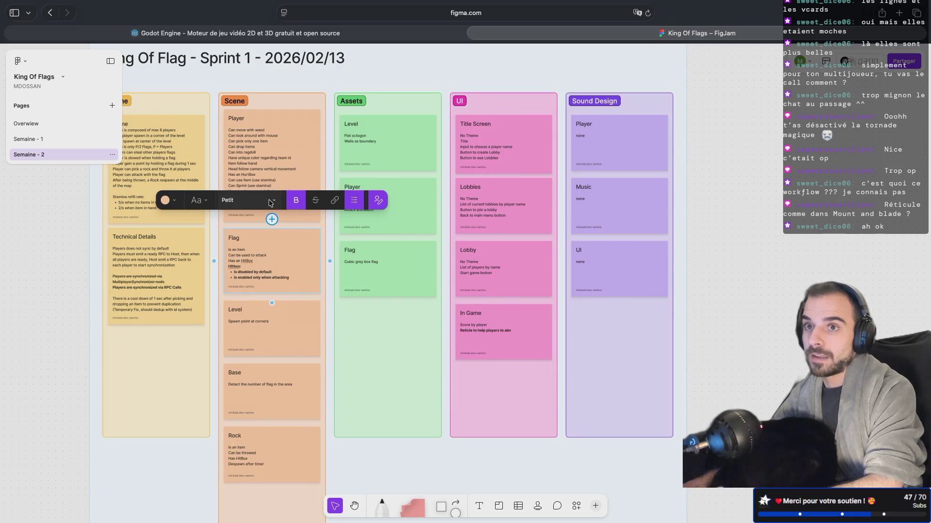
scroll(268, 200, left, 5)
scroll(268, 200, up, 1)
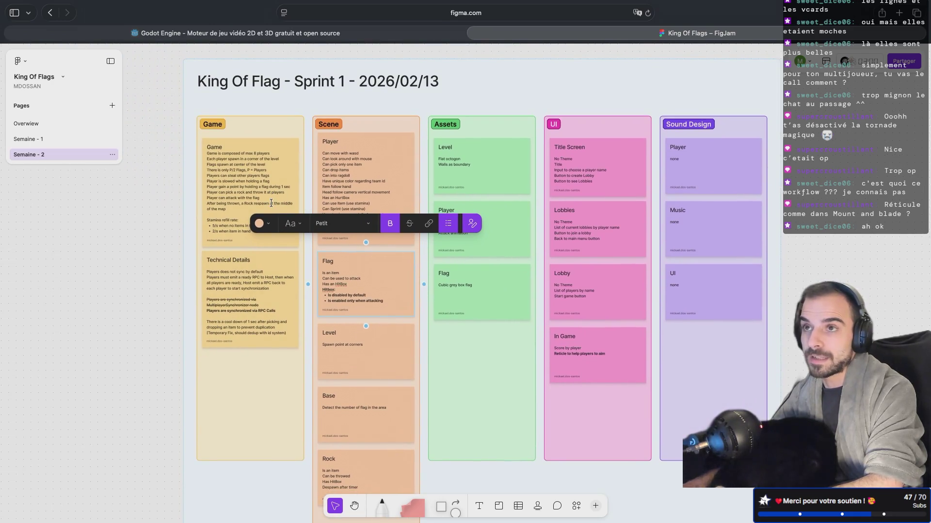
scroll(238, 193, up, 10)
scroll(235, 193, down, 5)
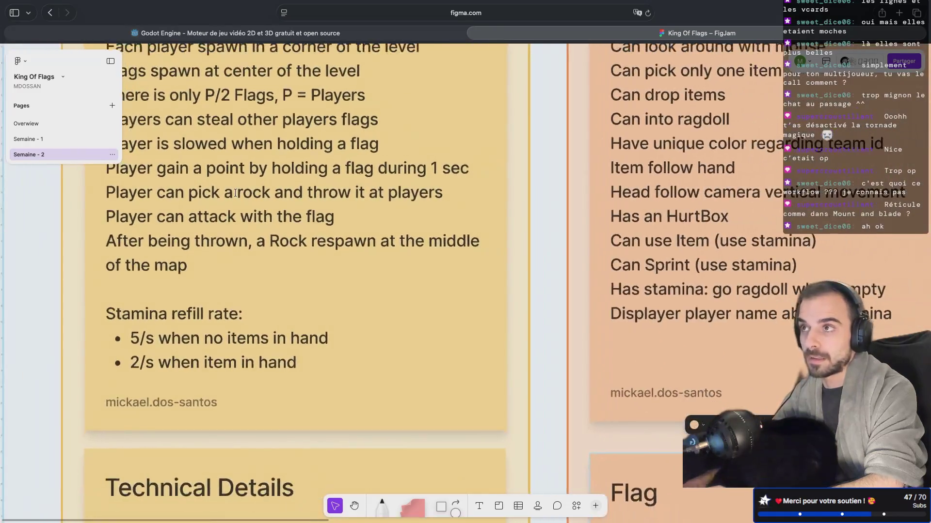
scroll(236, 193, down, 3)
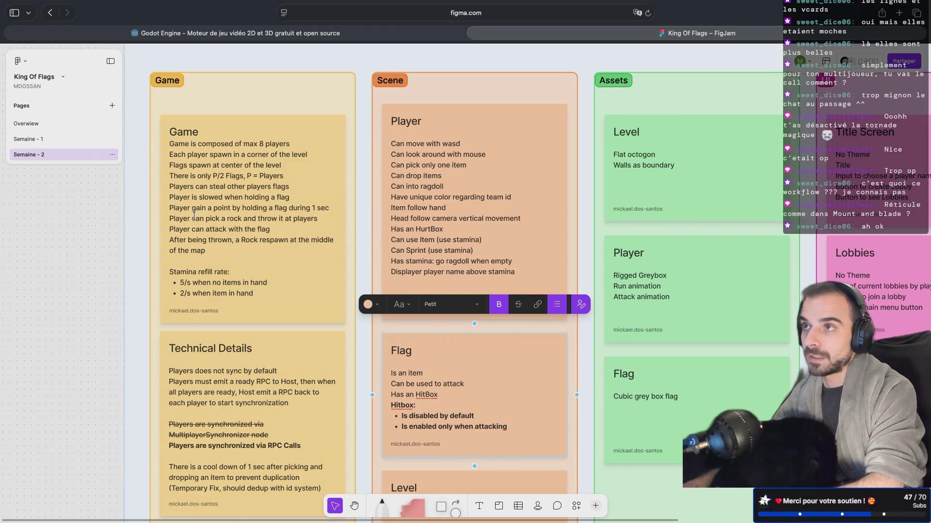
scroll(218, 247, up, 5)
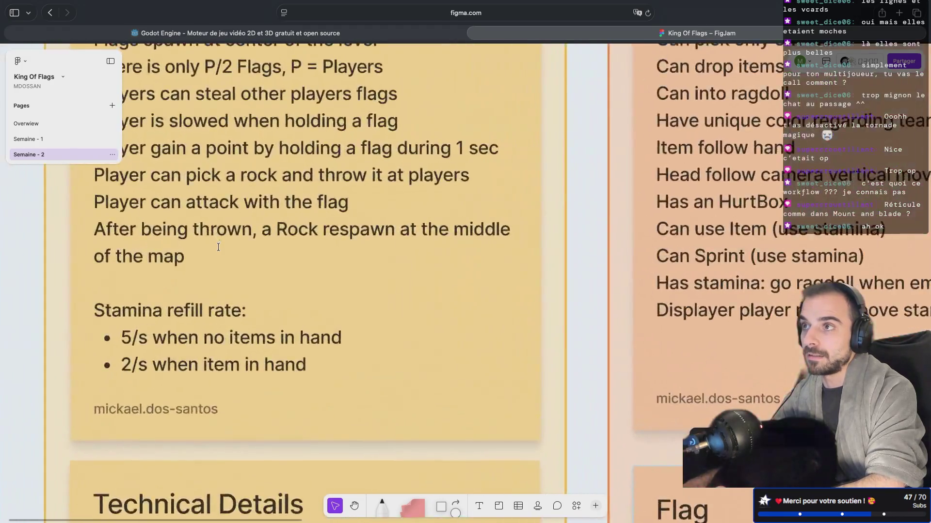
scroll(235, 238, up, 3)
scroll(276, 268, up, 1)
scroll(277, 267, left, 1)
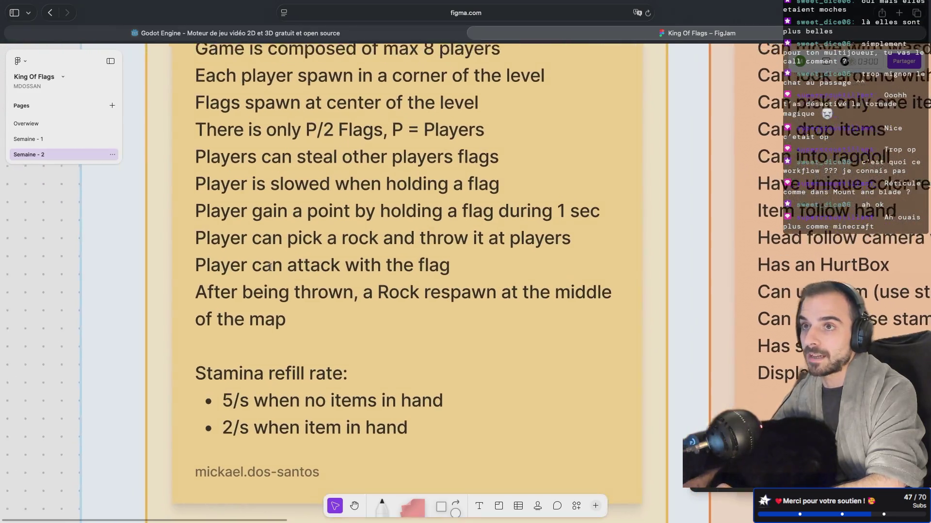
Highlight the 'Player can attack with the flag' and 'holding a' text in the Game note
drag(204, 276, 455, 284)
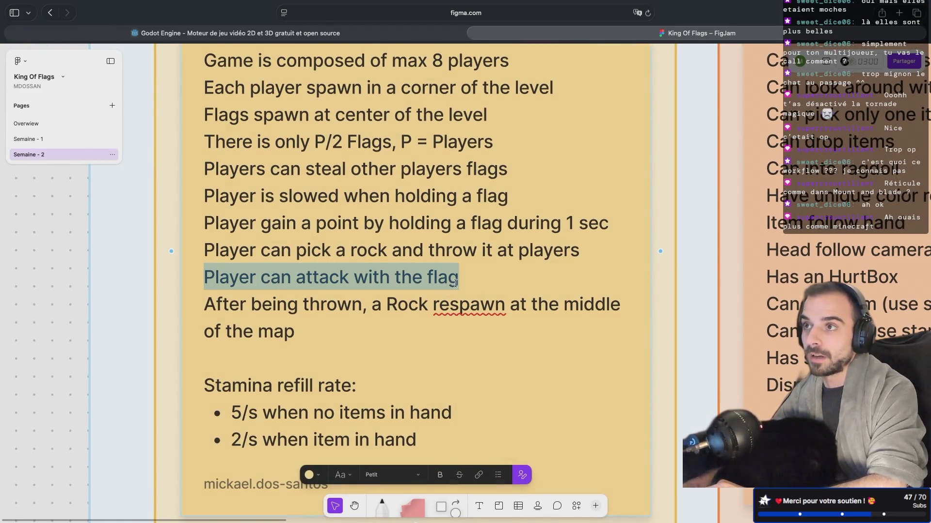
click(395, 283)
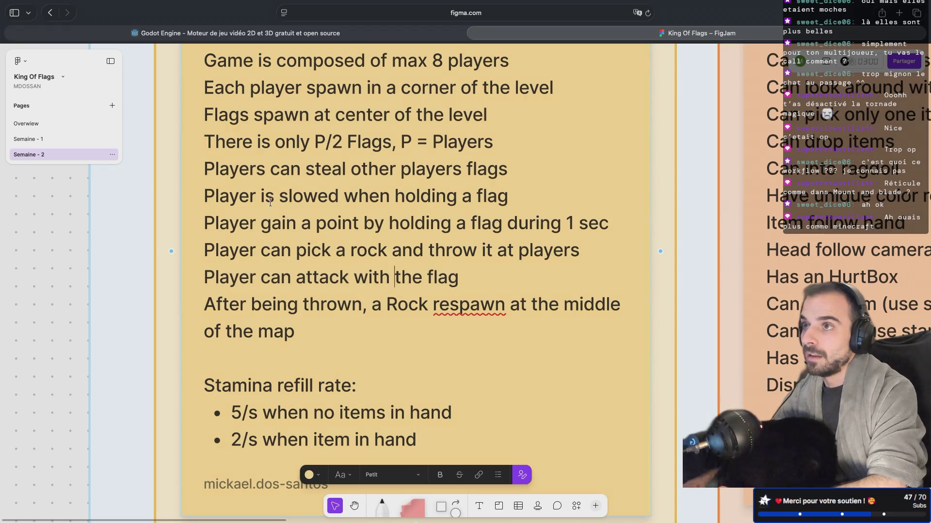
drag(394, 196, 470, 196)
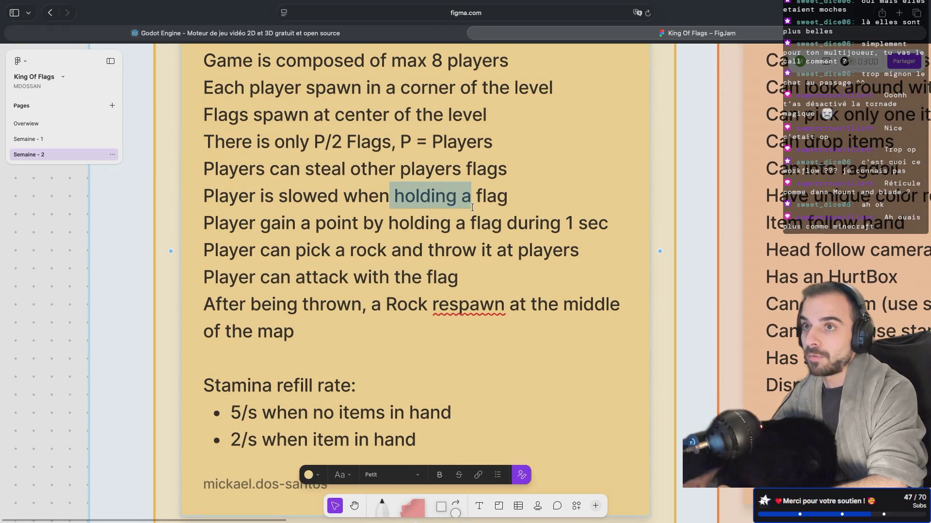
Move to the UI column's In Game note and select its 'Reticle to help players to aim' line
scroll(472, 204, right, 10)
scroll(472, 208, down, 5)
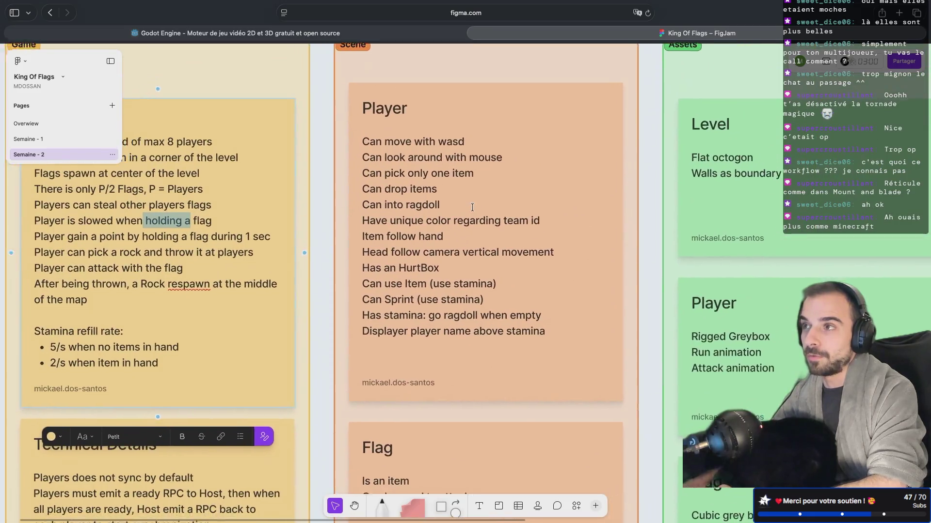
scroll(359, 221, left, 5)
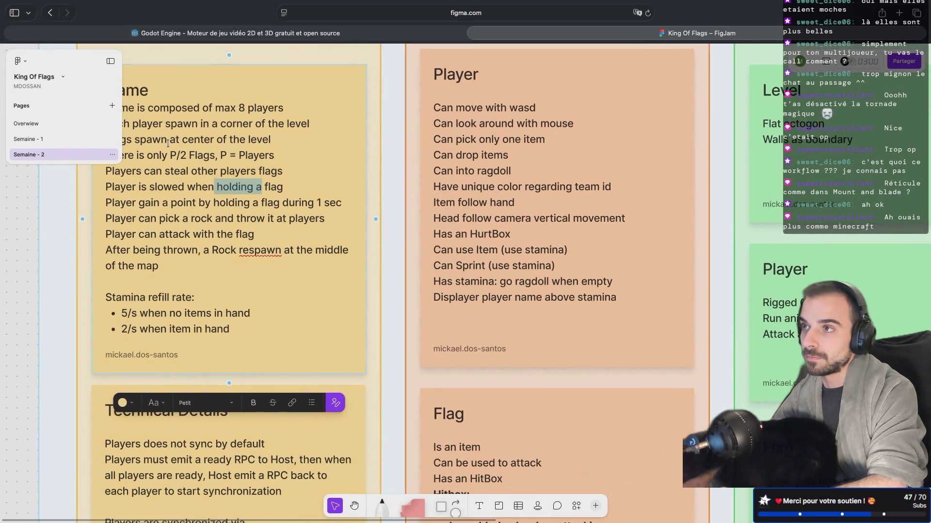
scroll(290, 194, down, 5)
scroll(412, 248, up, 5)
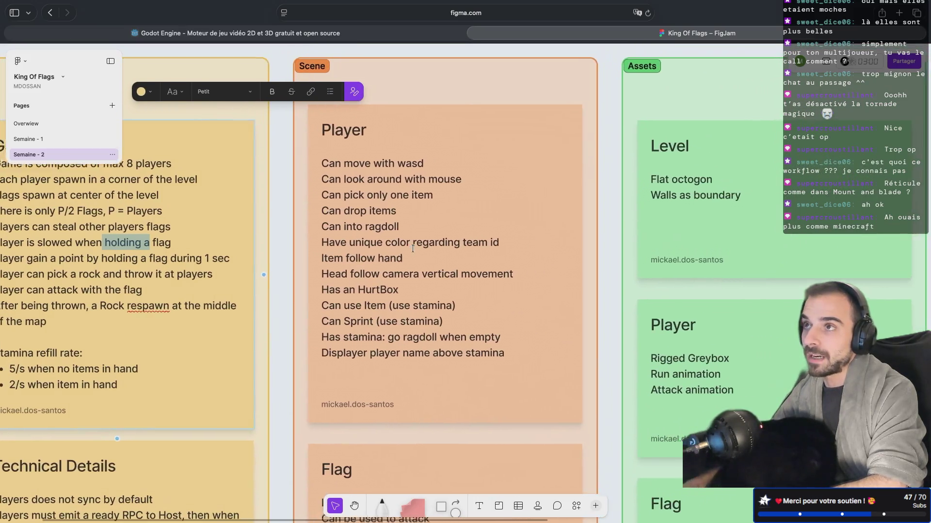
scroll(412, 248, right, 3)
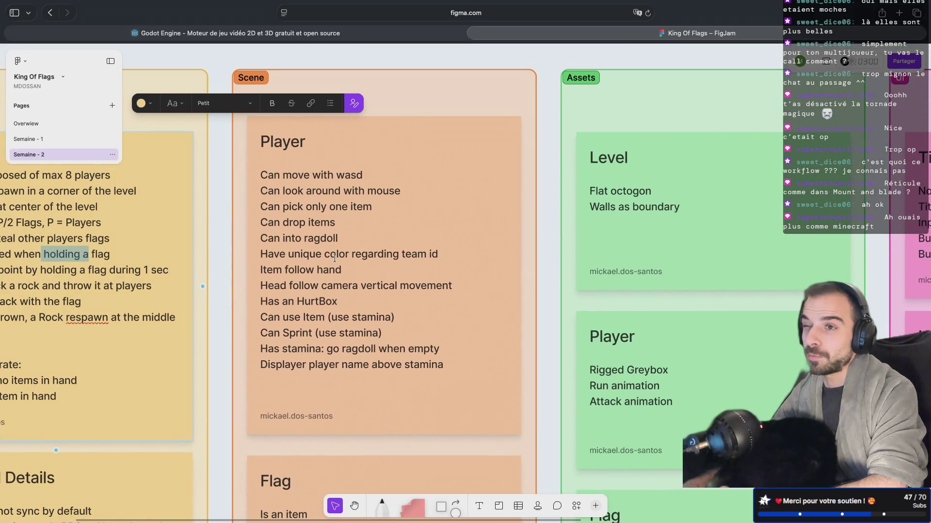
scroll(334, 258, up, 5)
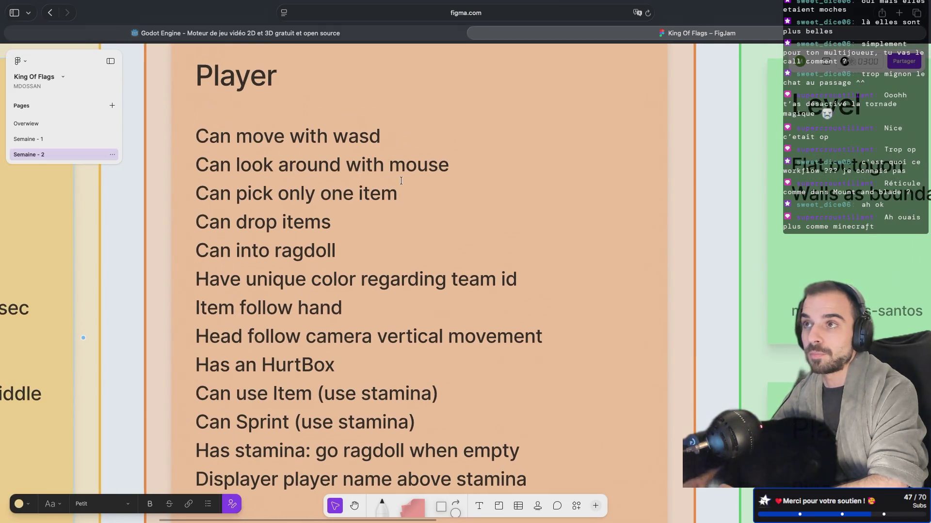
scroll(351, 215, down, 10)
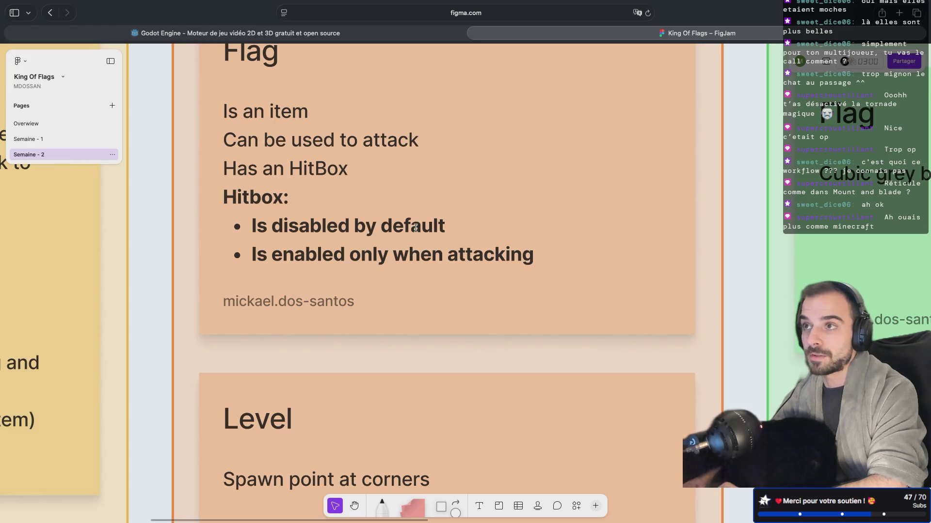
scroll(415, 228, down, 3)
scroll(318, 204, right, 15)
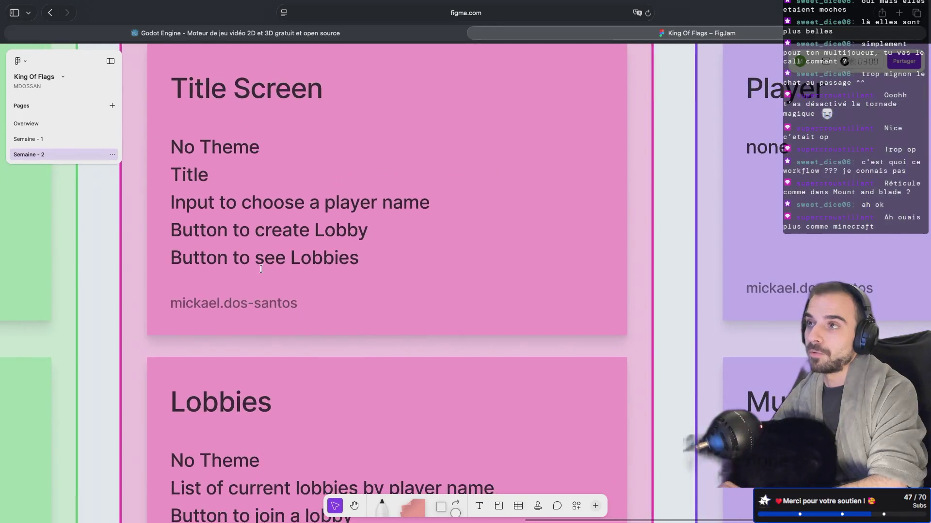
scroll(264, 270, down, 2)
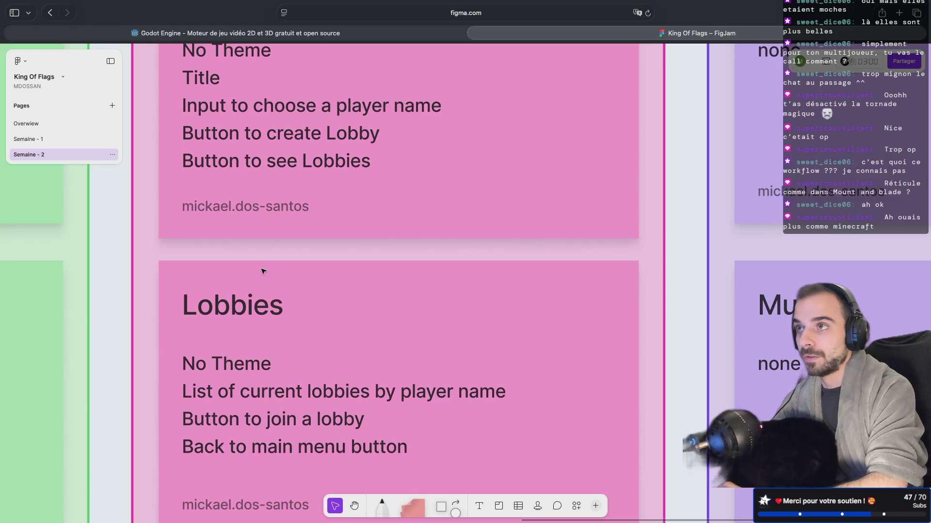
scroll(262, 271, down, 5)
scroll(262, 271, left, 1)
scroll(262, 270, down, 10)
scroll(262, 271, left, 2)
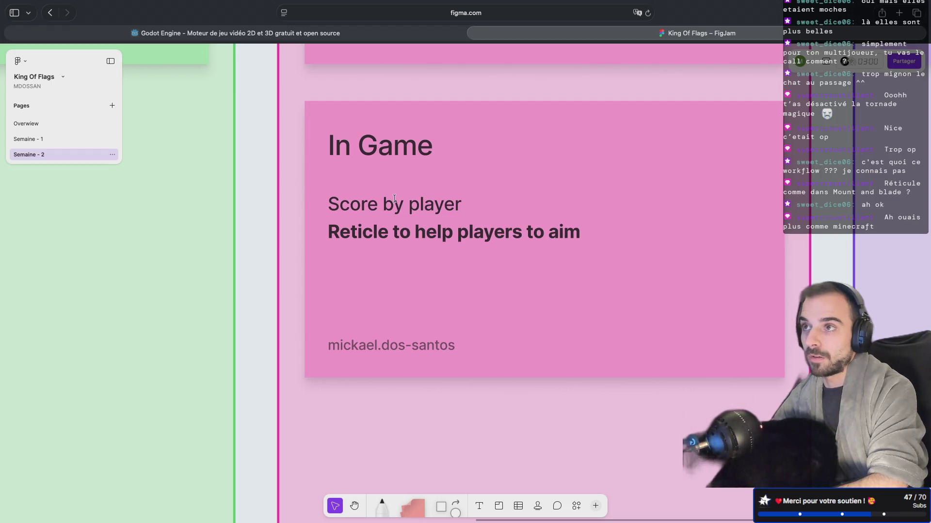
mouse_move(334, 231)
mouse_down()
mouse_move(756, 242)
mouse_move(562, 241)
mouse_move(573, 244)
mouse_up()
Delete the reticle line from the In Game note
scroll(574, 244, down, 5)
key(BackSpace)
scroll(574, 244, up, 10)
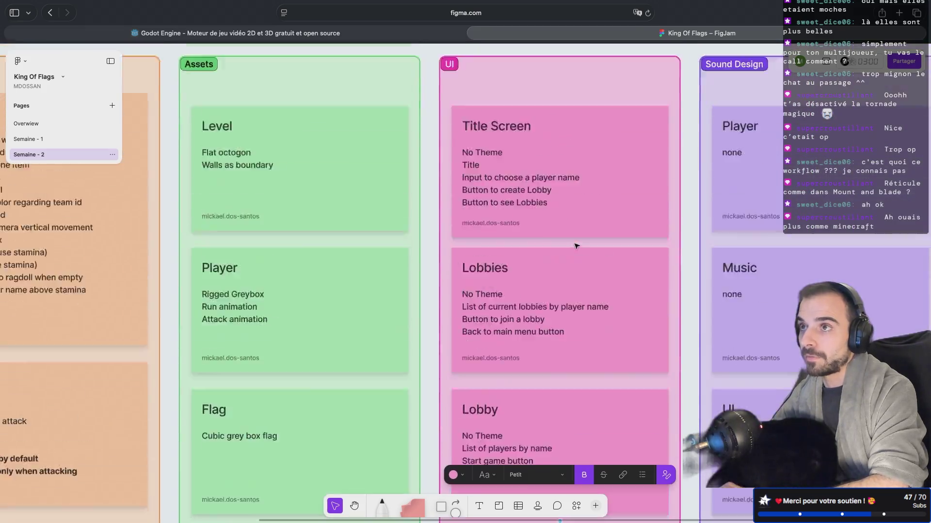
scroll(575, 246, down, 3)
scroll(576, 247, down, 15)
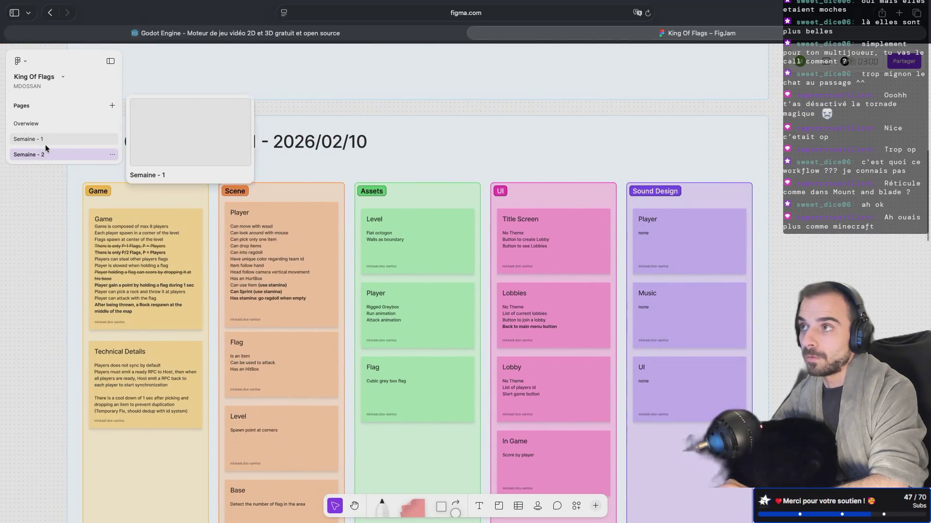
Switch to the Semaine - 1 page and browse to its Level and Player cards
click(45, 140)
scroll(243, 298, down, 10)
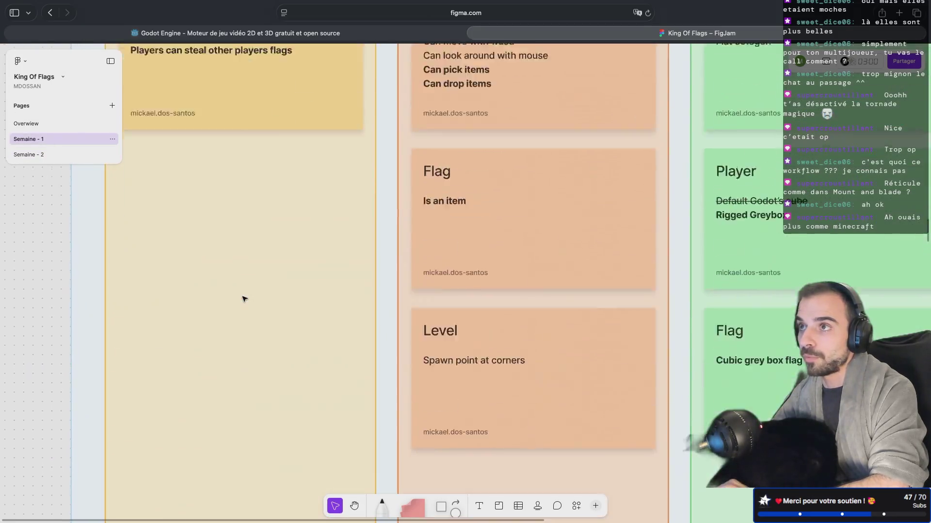
scroll(244, 299, down, 10)
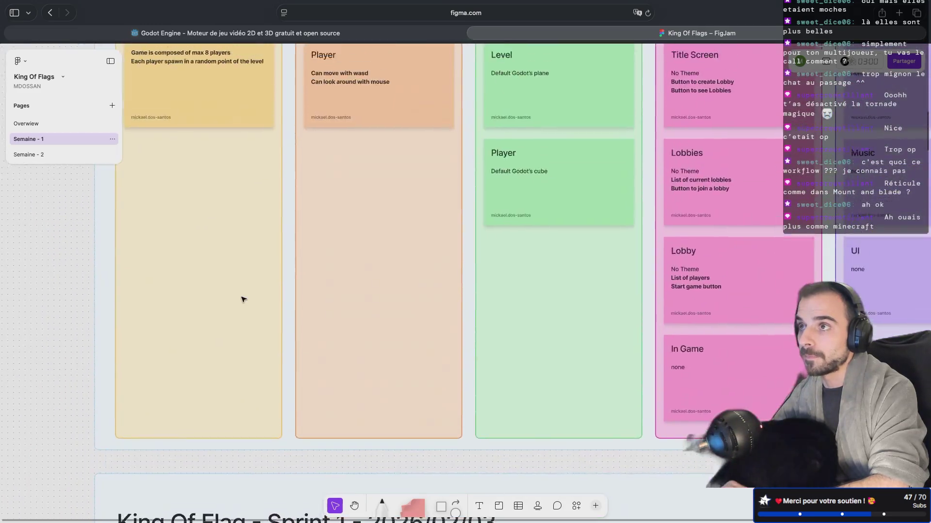
scroll(242, 299, down, 10)
scroll(243, 300, up, 8)
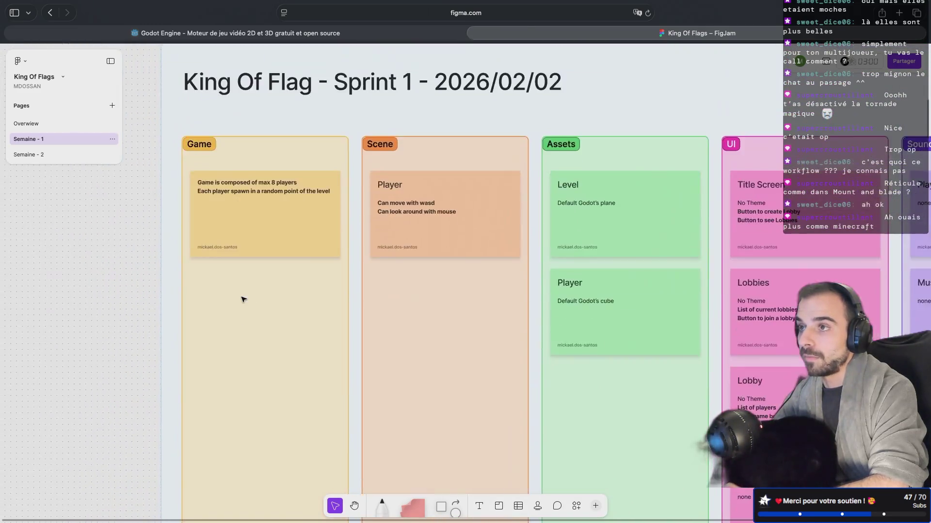
scroll(223, 218, up, 5)
scroll(228, 216, down, 2)
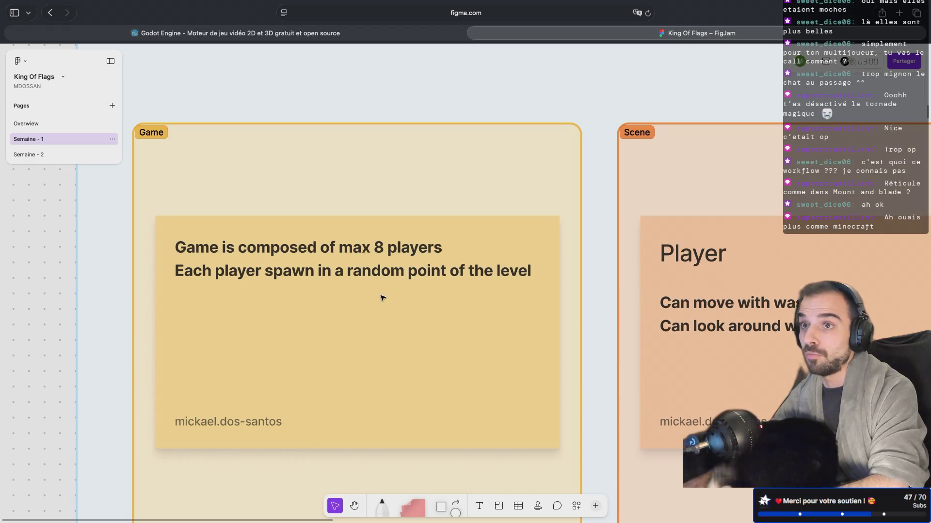
scroll(334, 294, right, 5)
scroll(334, 295, down, 2)
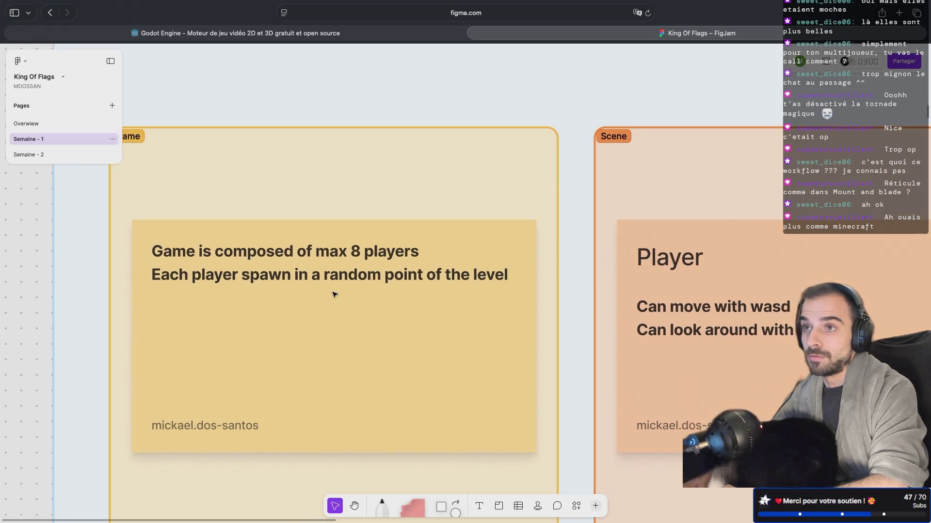
scroll(335, 294, right, 10)
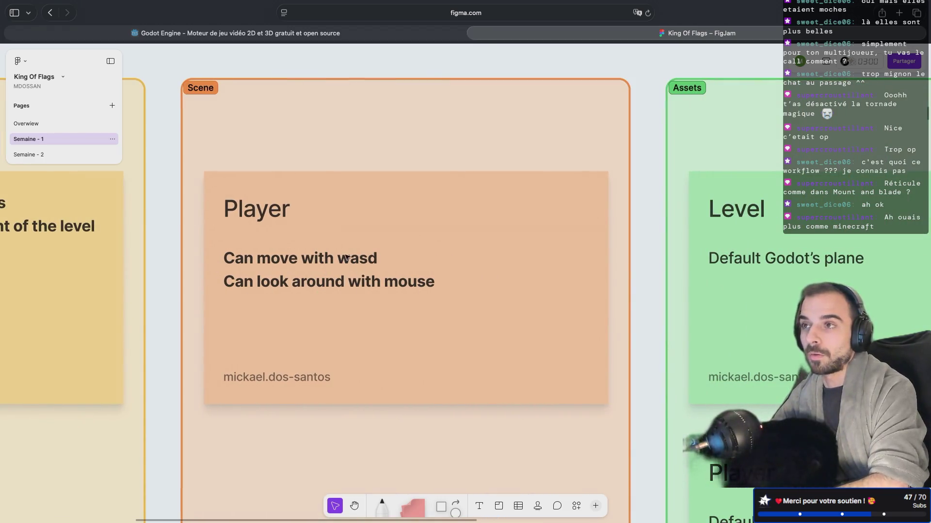
scroll(377, 318, right, 9)
scroll(378, 319, down, 6)
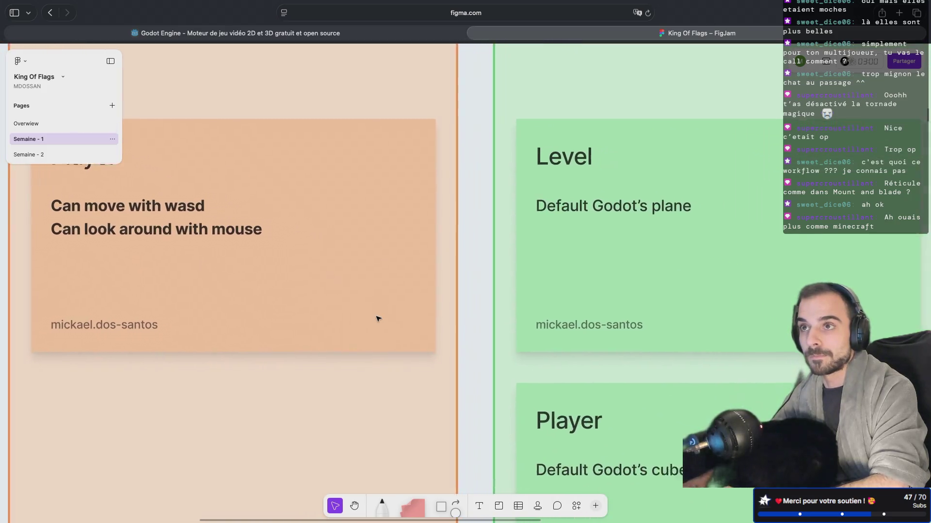
scroll(377, 318, left, 18)
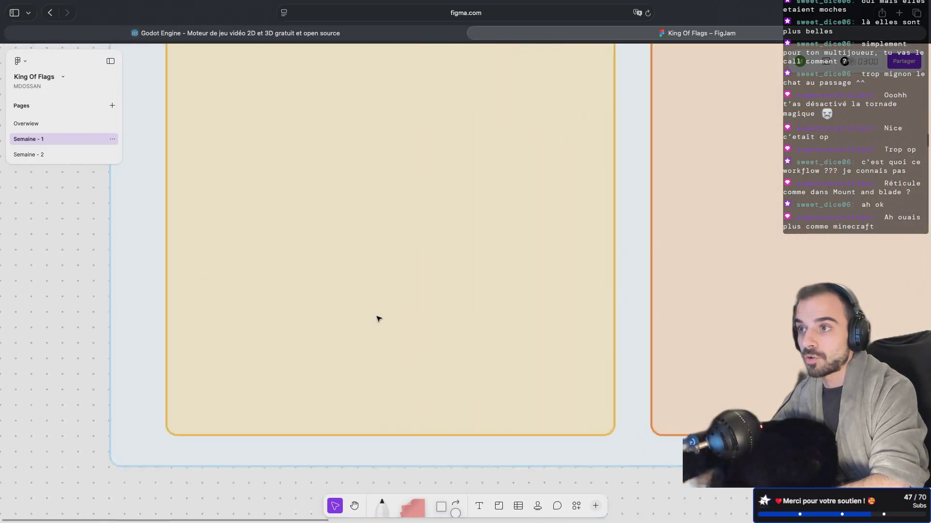
scroll(377, 319, up, 10)
scroll(378, 319, down, 7)
scroll(378, 318, down, 1)
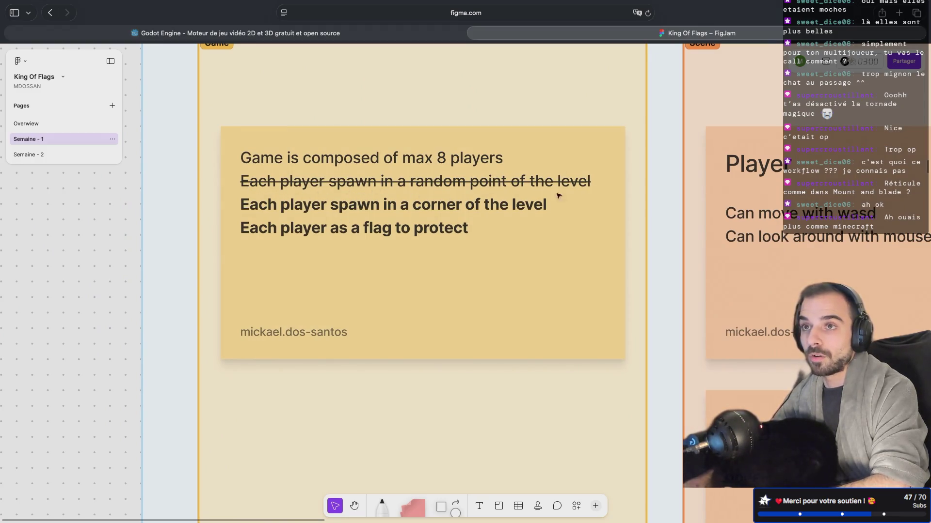
scroll(490, 215, right, 20)
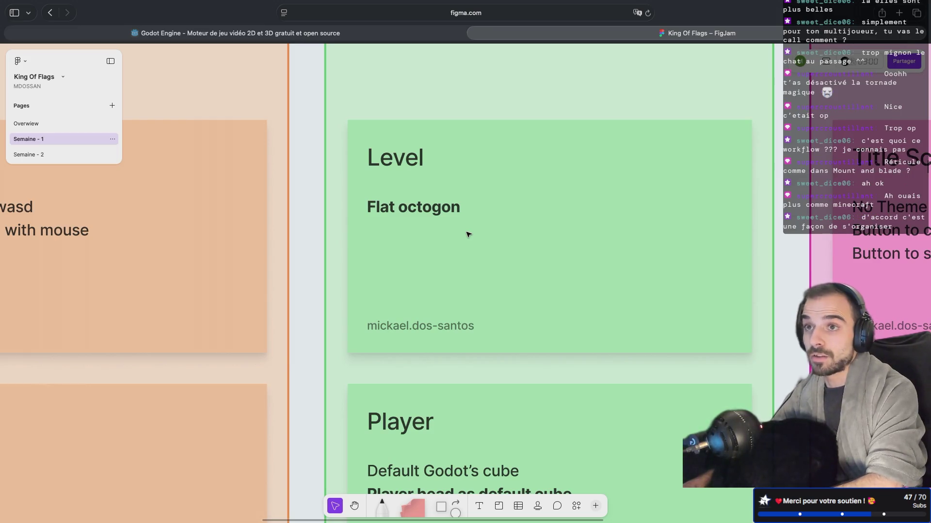
click(41, 154)
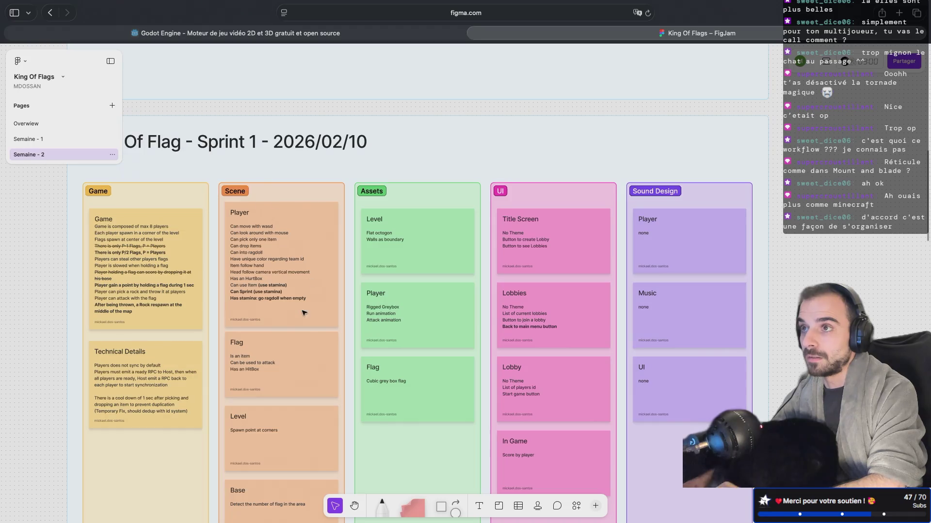
scroll(272, 390, up, 5)
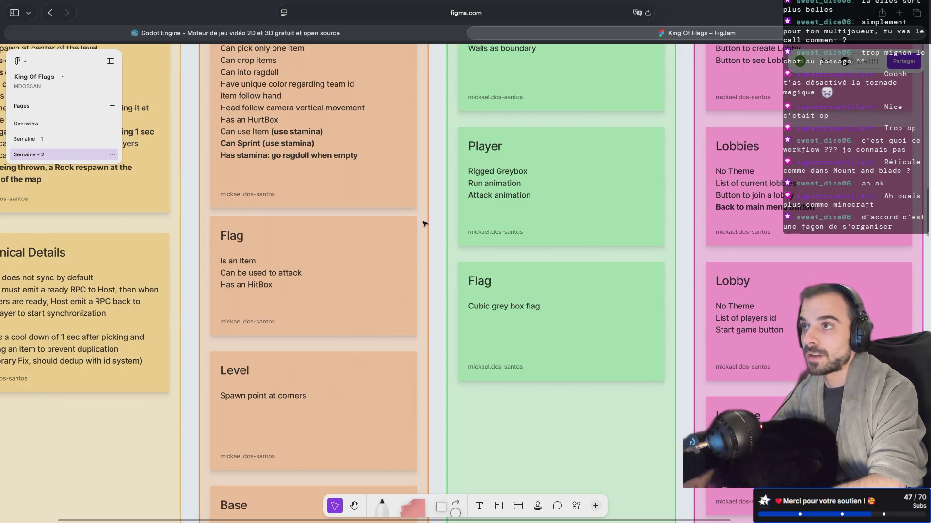
scroll(423, 224, up, 5)
scroll(423, 223, left, 8)
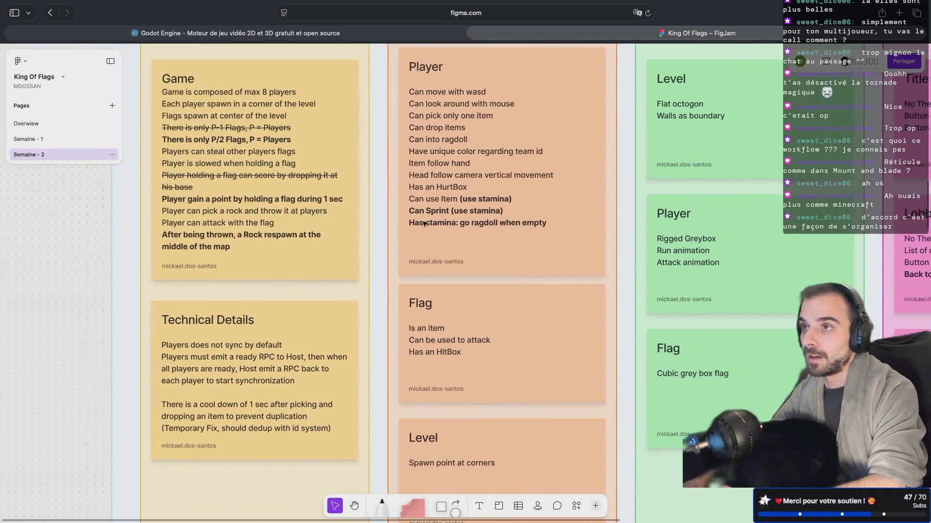
scroll(424, 223, left, 2)
scroll(423, 223, down, 1)
scroll(423, 224, down, 15)
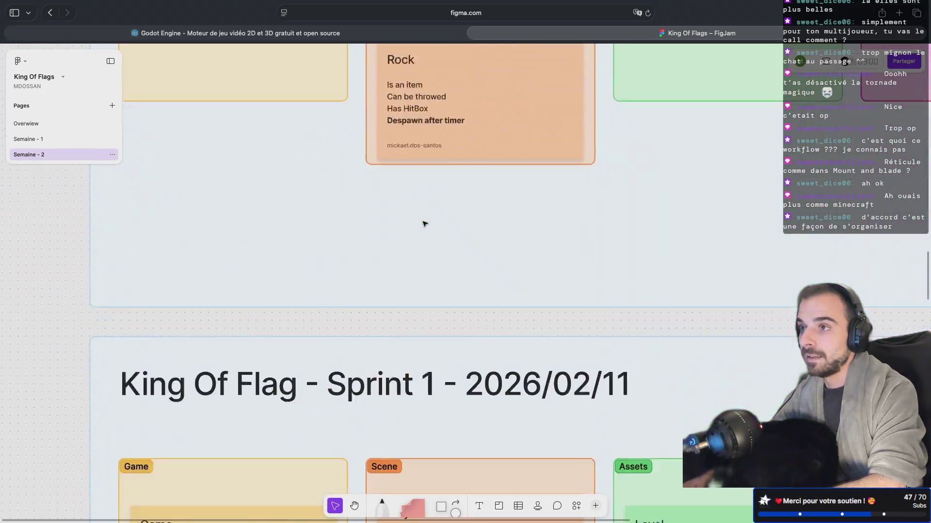
scroll(423, 224, down, 10)
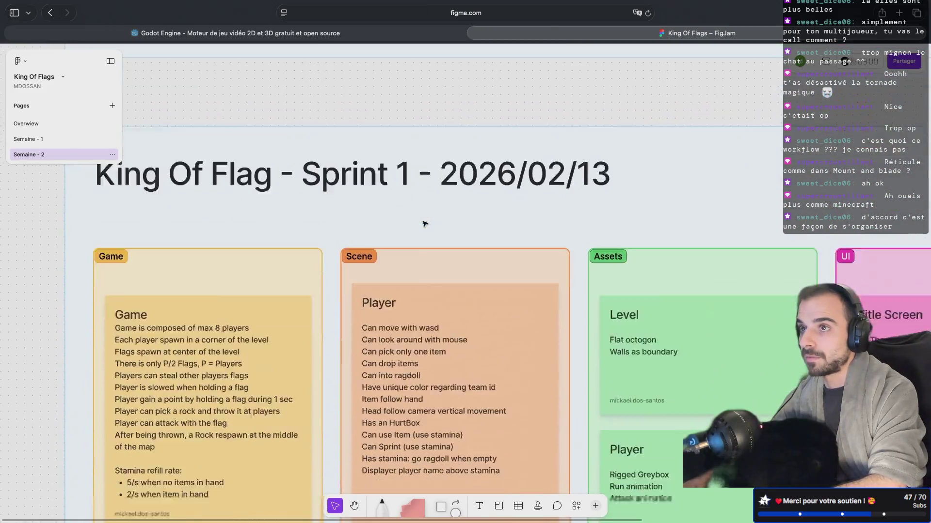
scroll(423, 223, right, 3)
scroll(423, 223, down, 3)
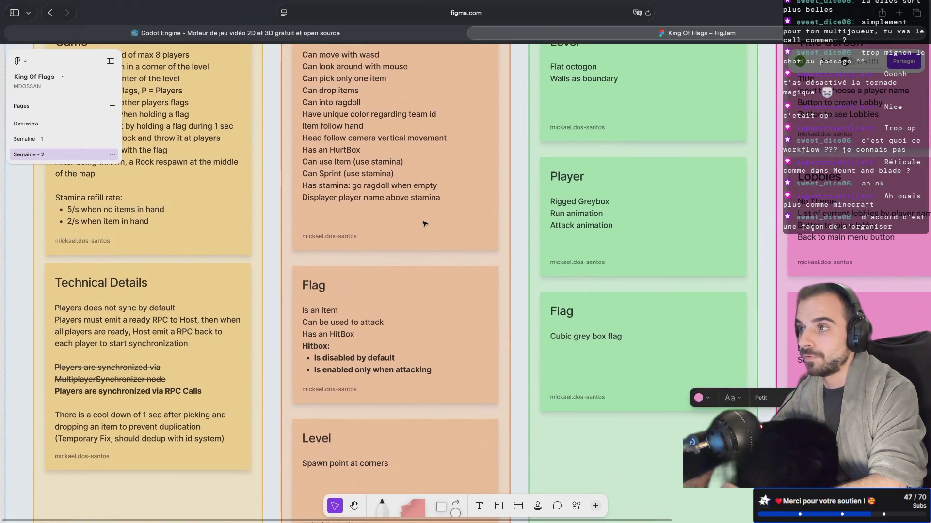
scroll(195, 342, left, 3)
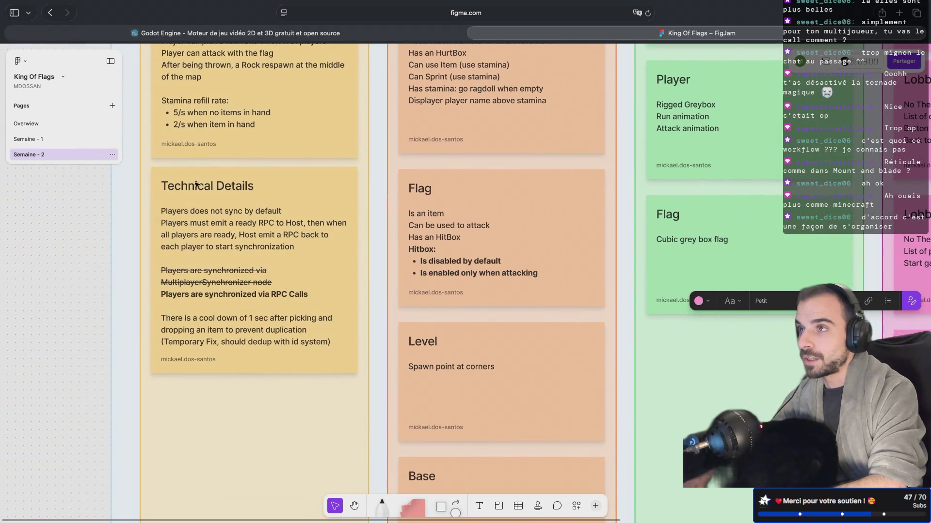
scroll(186, 287, up, 5)
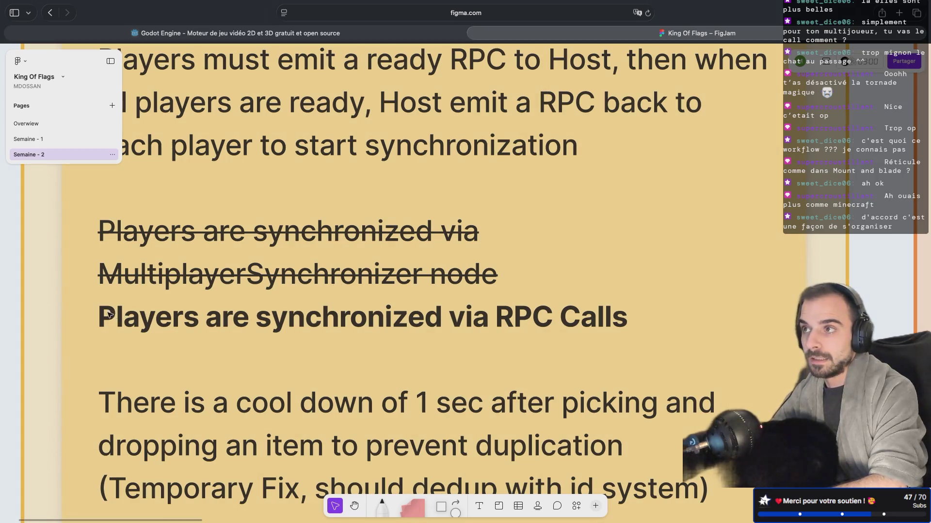
scroll(595, 327, right, 5)
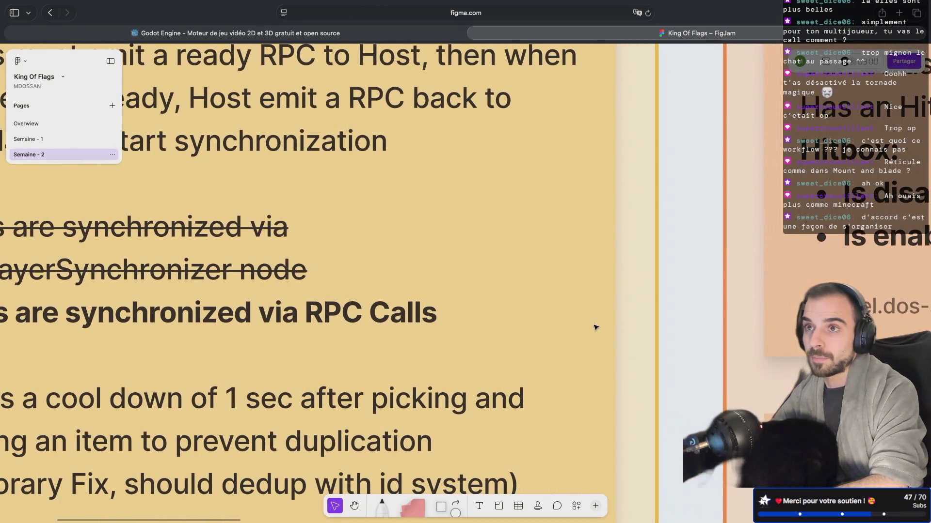
scroll(582, 328, down, 5)
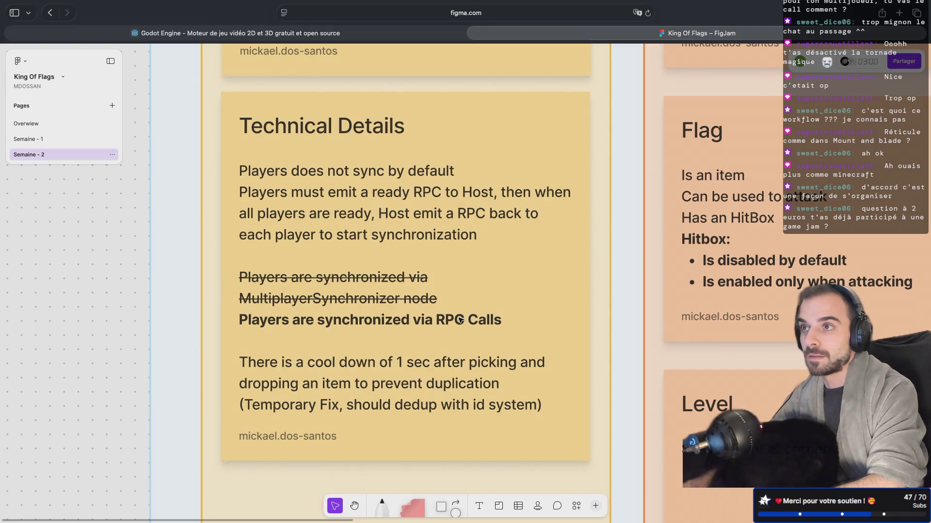
scroll(461, 320, right, 10)
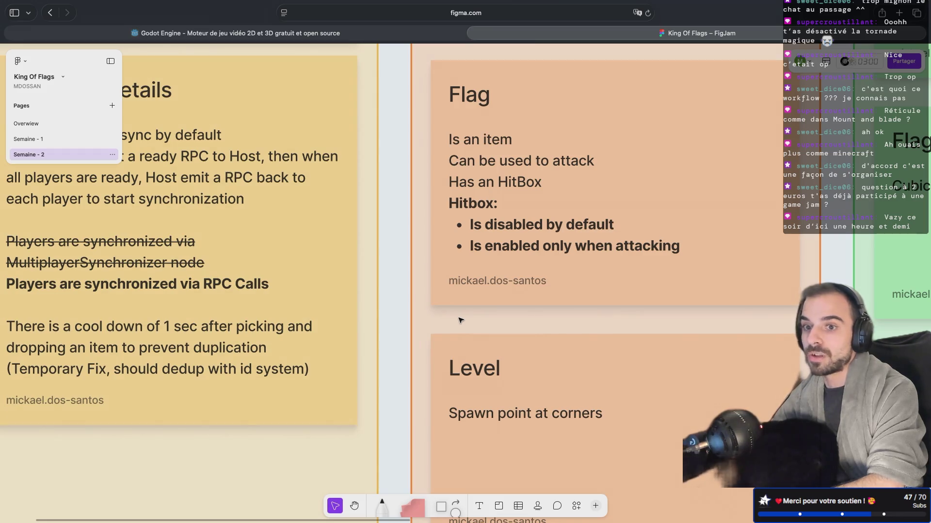
scroll(461, 320, right, 5)
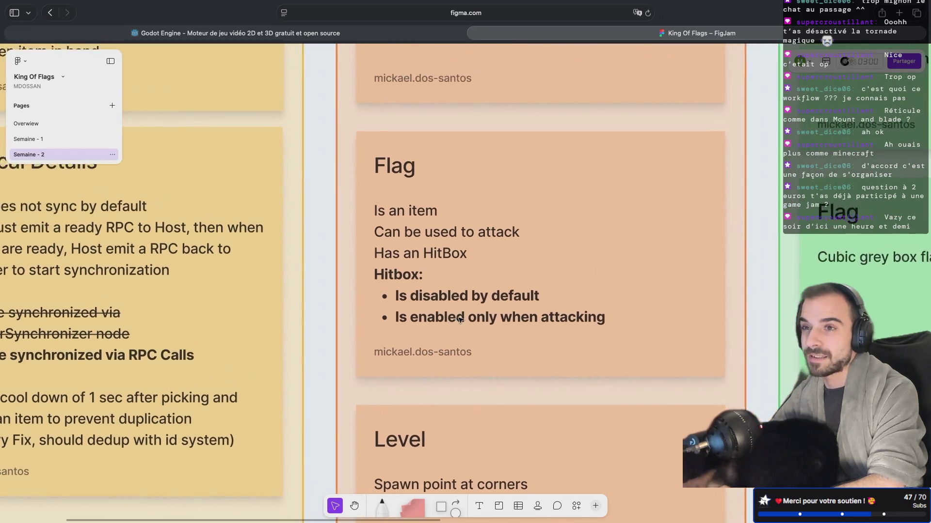
scroll(460, 320, up, 3)
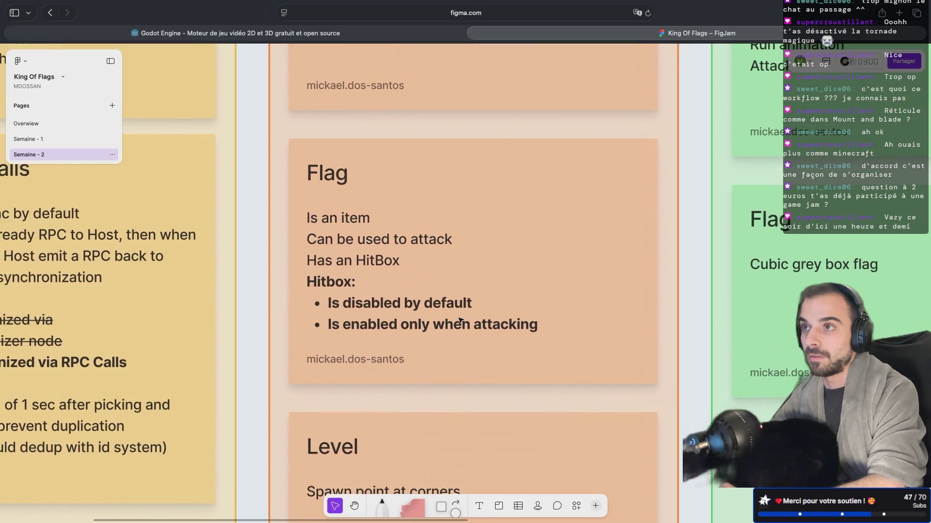
scroll(461, 320, down, 5)
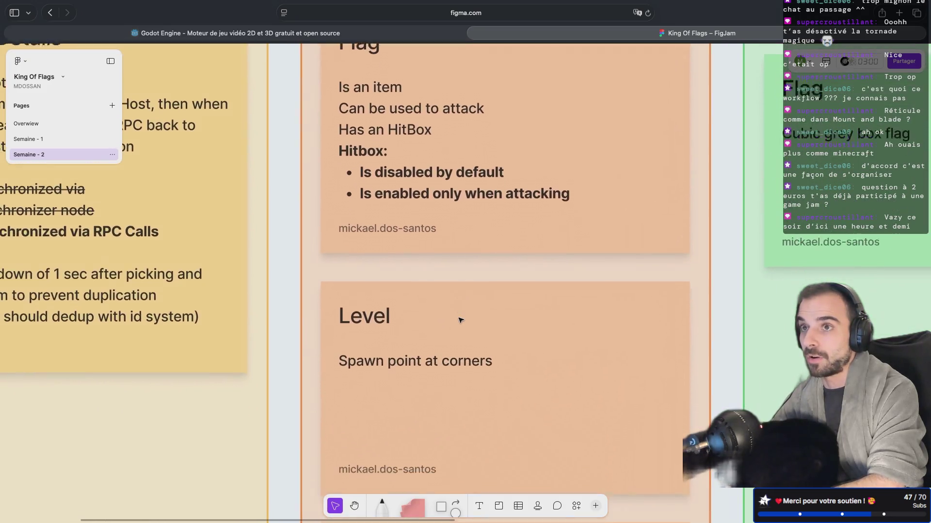
scroll(460, 320, up, 5)
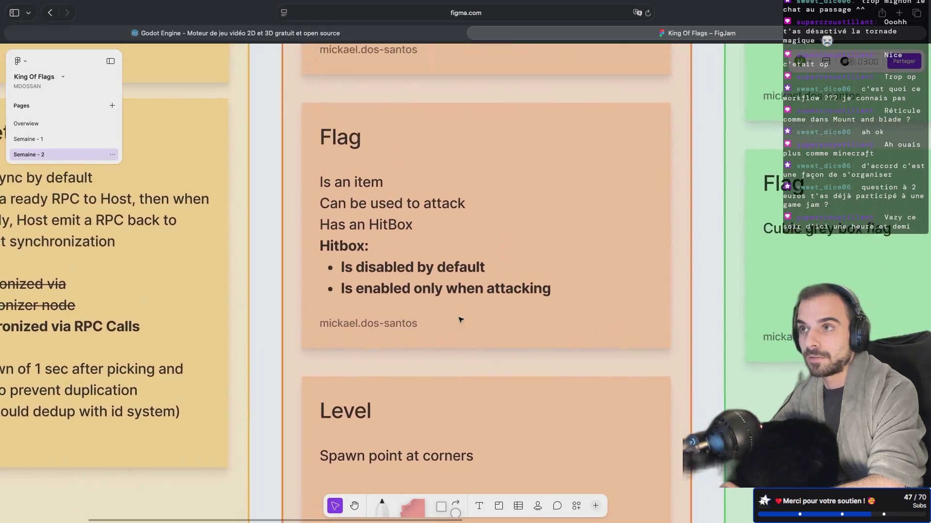
scroll(460, 320, down, 2)
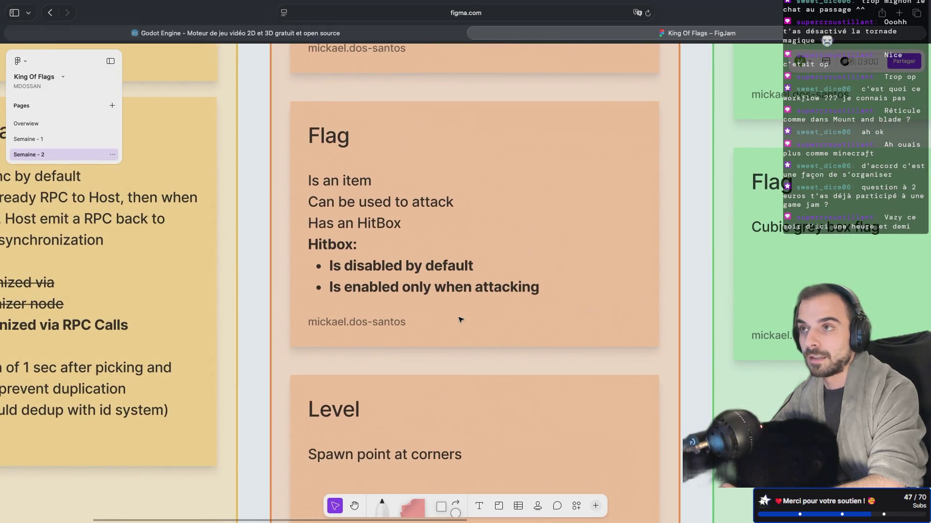
scroll(460, 320, down, 2)
scroll(461, 320, left, 2)
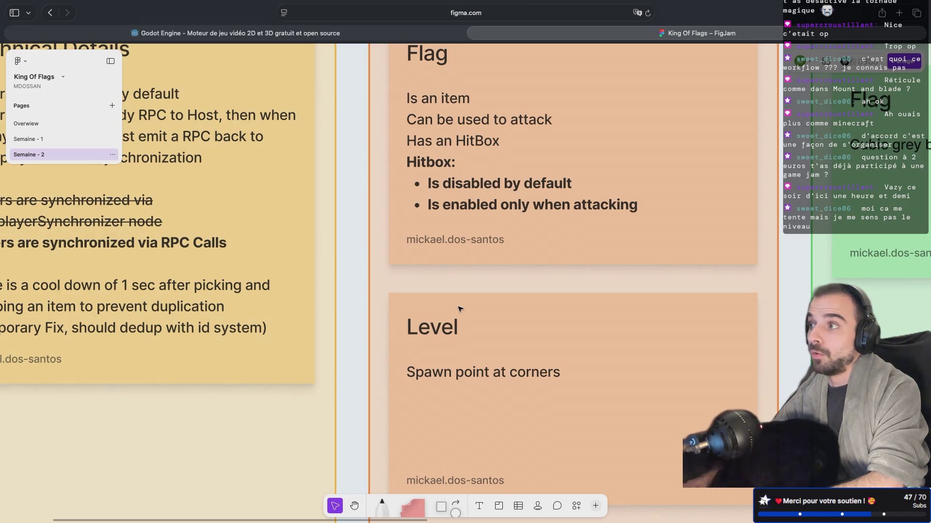
scroll(460, 308, down, 2)
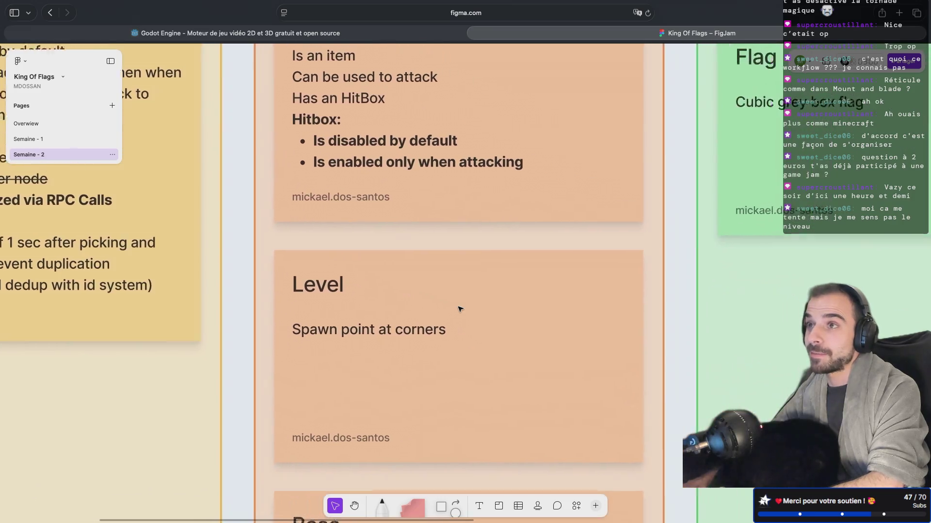
scroll(460, 308, right, 10)
scroll(460, 309, down, 3)
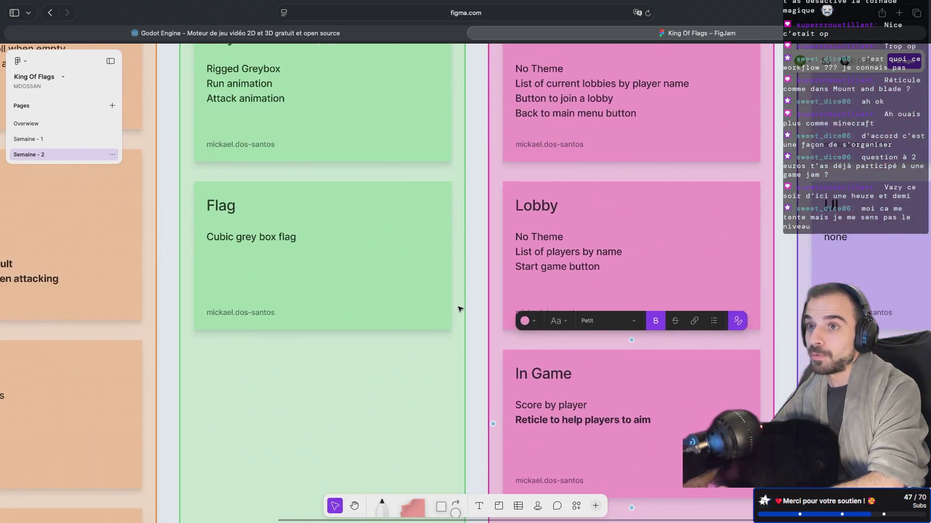
scroll(459, 308, right, 10)
scroll(410, 290, up, 5)
scroll(410, 290, right, 5)
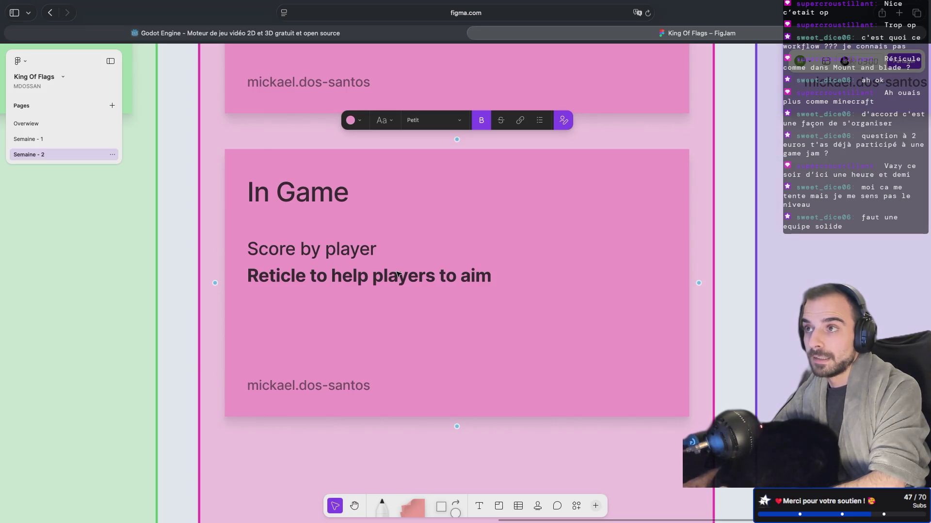
scroll(414, 286, down, 3)
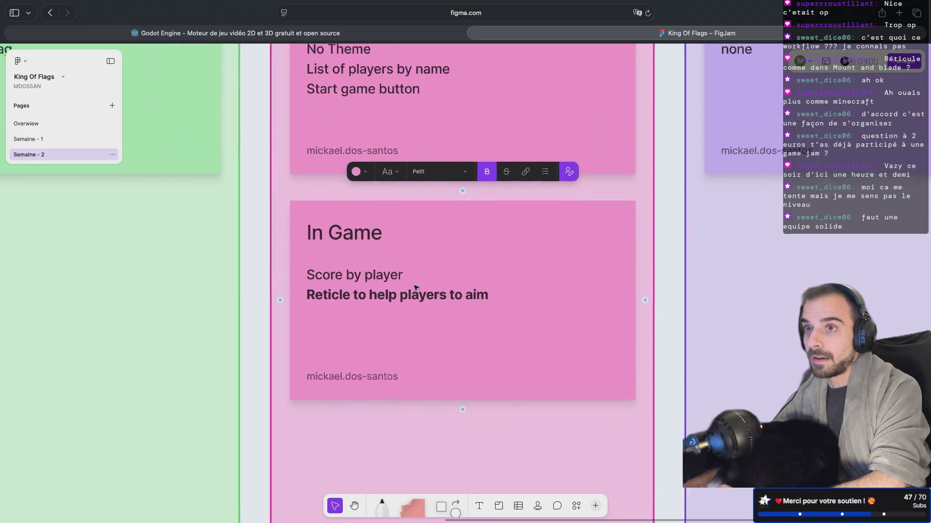
scroll(414, 287, up, 5)
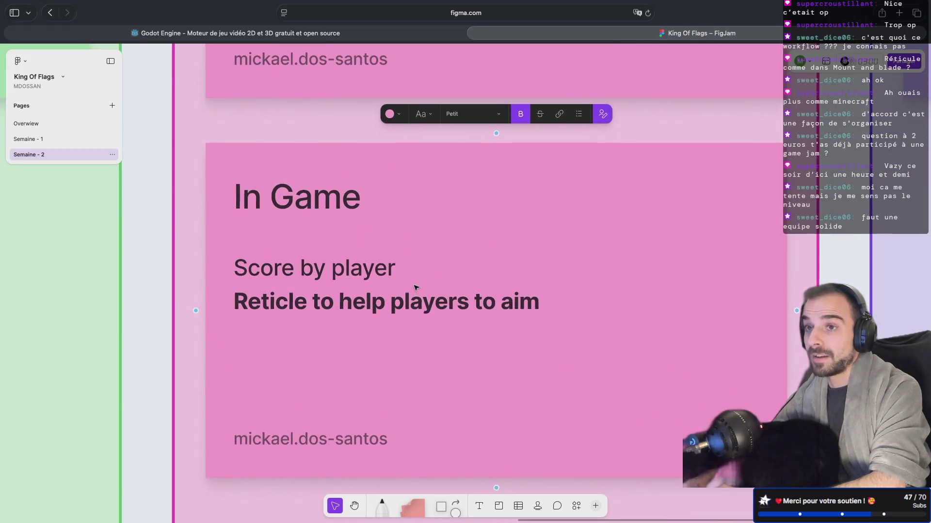
scroll(415, 287, down, 2)
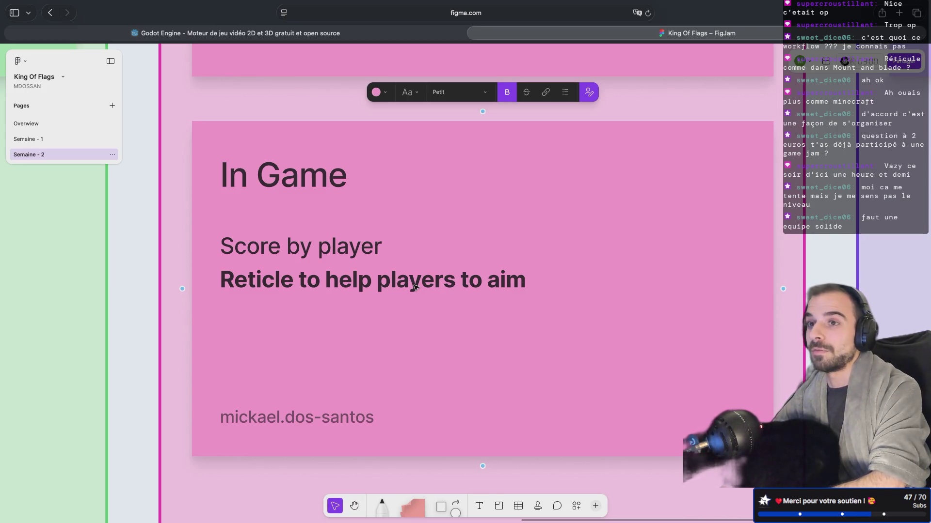
key(ctrl+Left)
key(ctrl+Left)
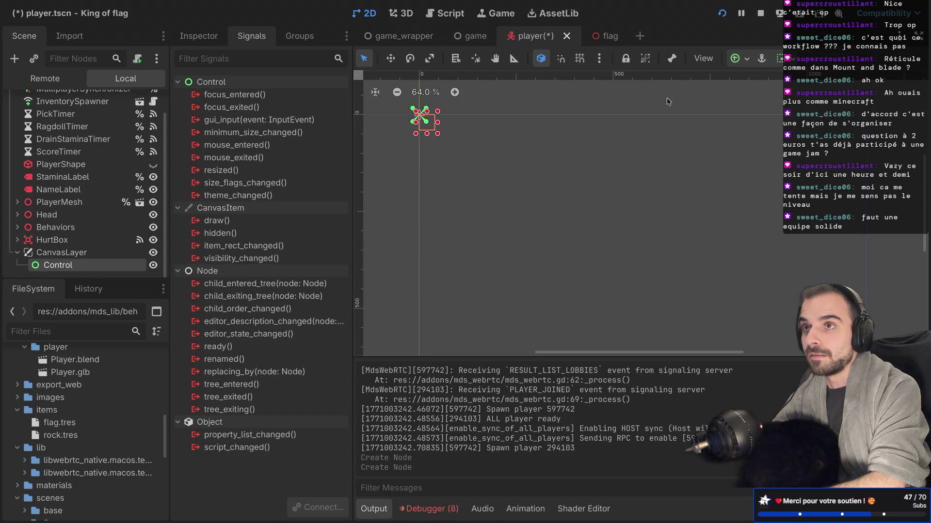
Apply the Full Rect anchor preset so the Control spans the whole 2D viewport
key(ctrl+shift+F11)
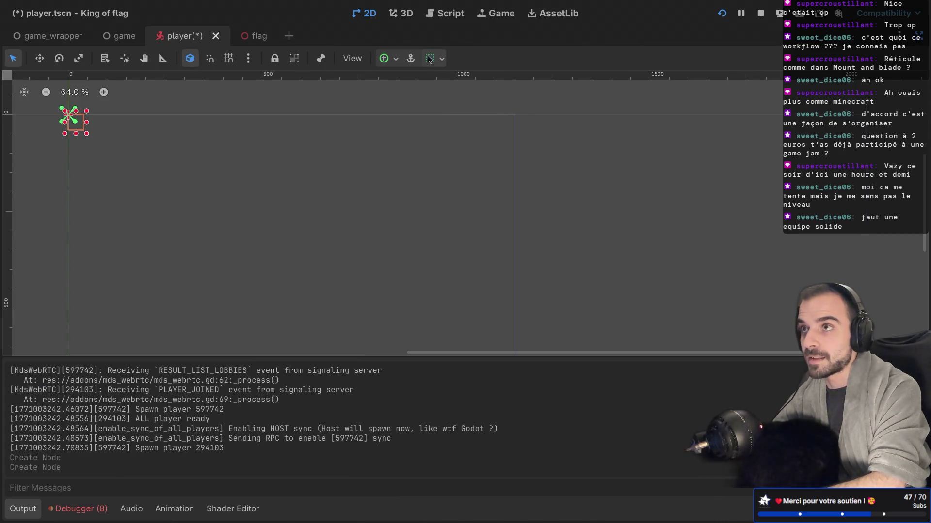
click(428, 59)
click(392, 60)
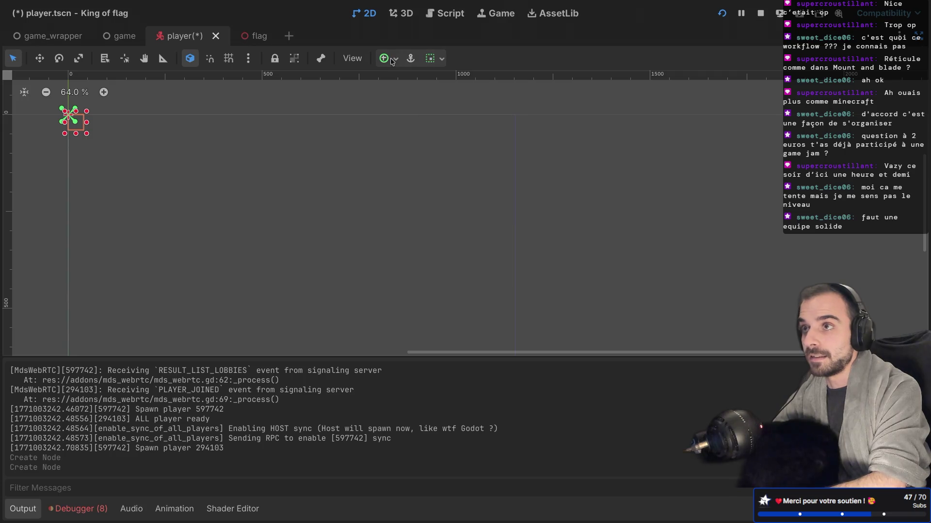
click(391, 59)
click(455, 156)
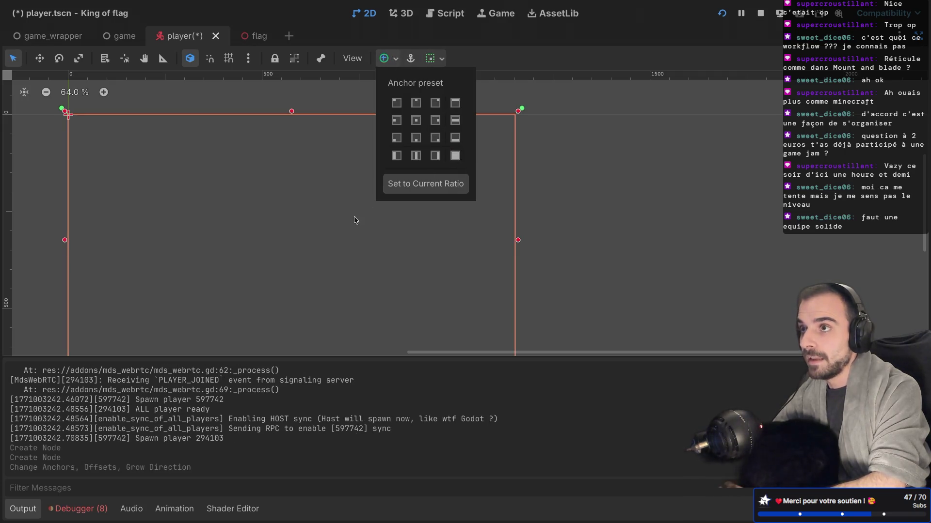
click(307, 181)
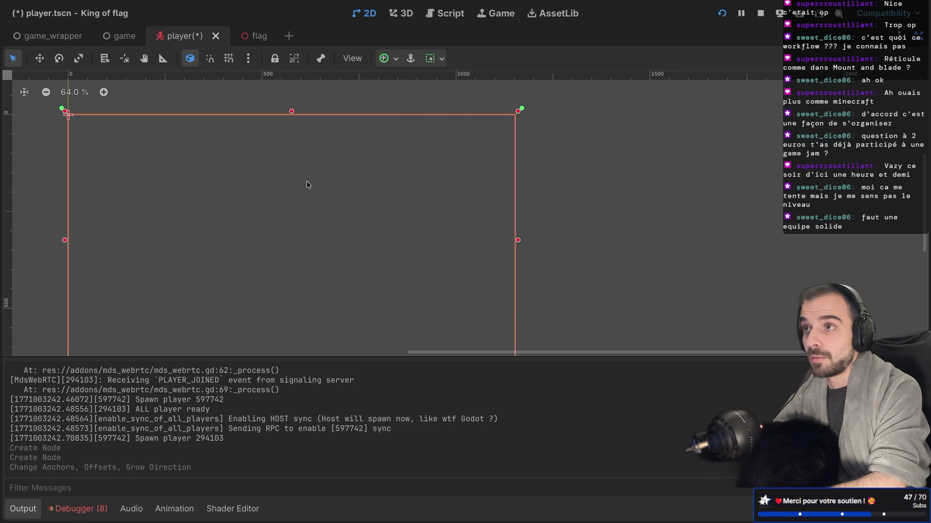
key(ctrl+shift+F11)
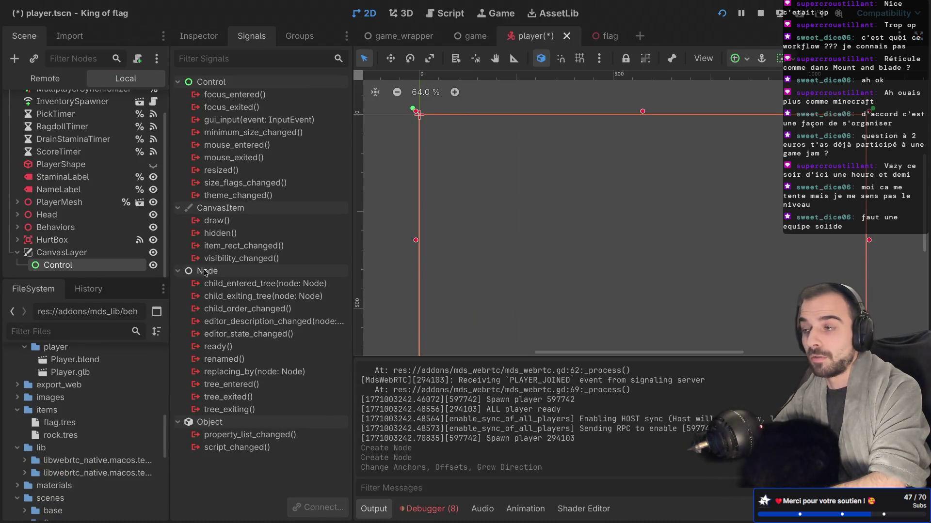
click(73, 253)
click(65, 266)
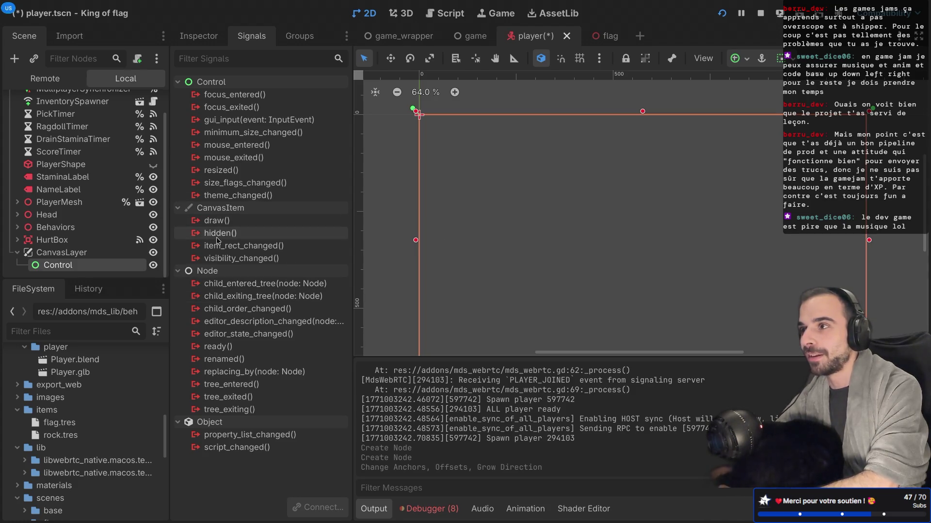
Add a Label node as a child of Control by searching 'label' in Add Child Node
right_click(57, 270)
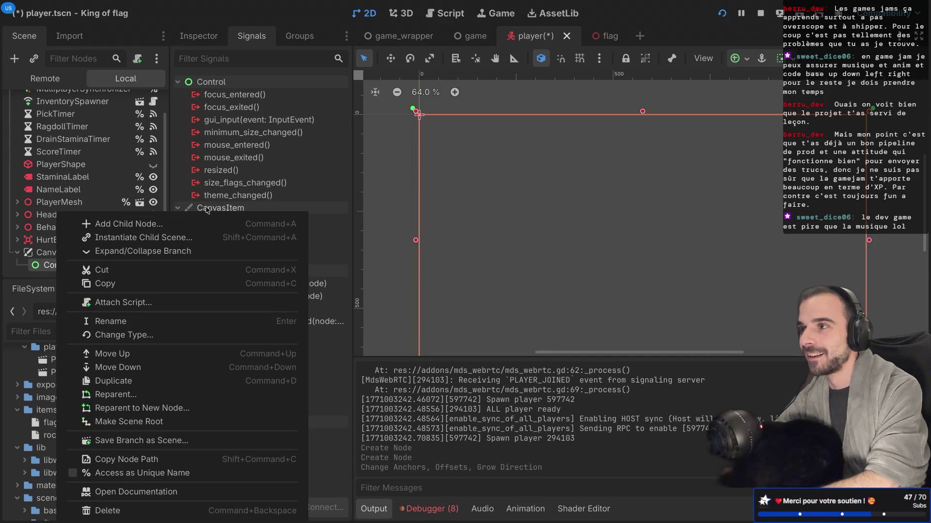
click(161, 227)
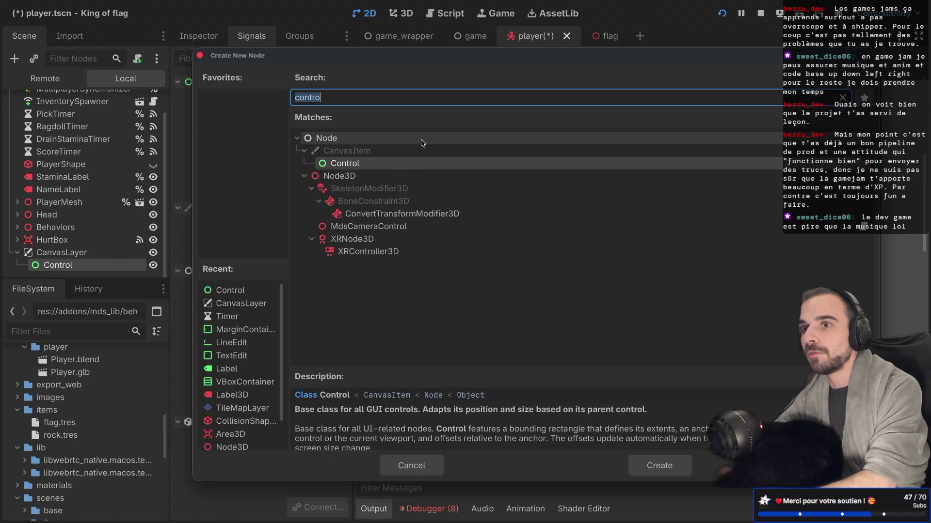
key(BackSpace)
text(label)
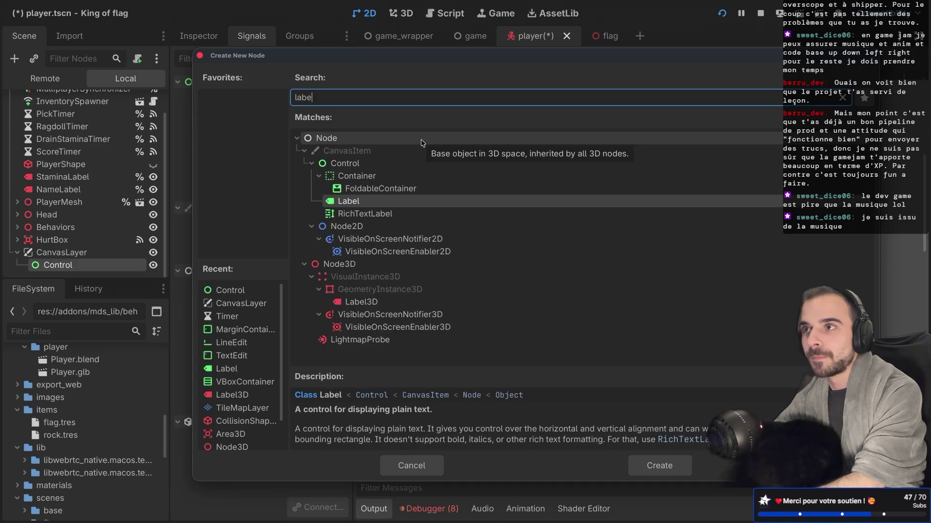
key(Return)
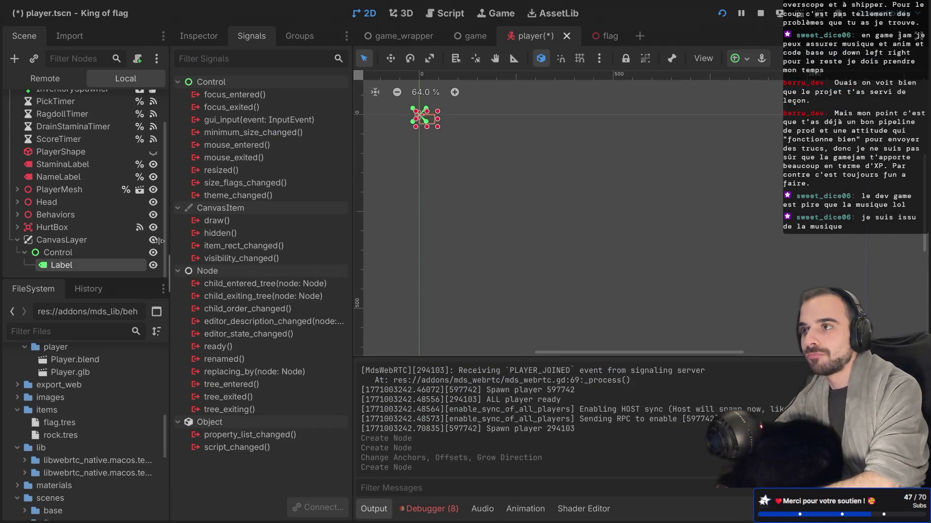
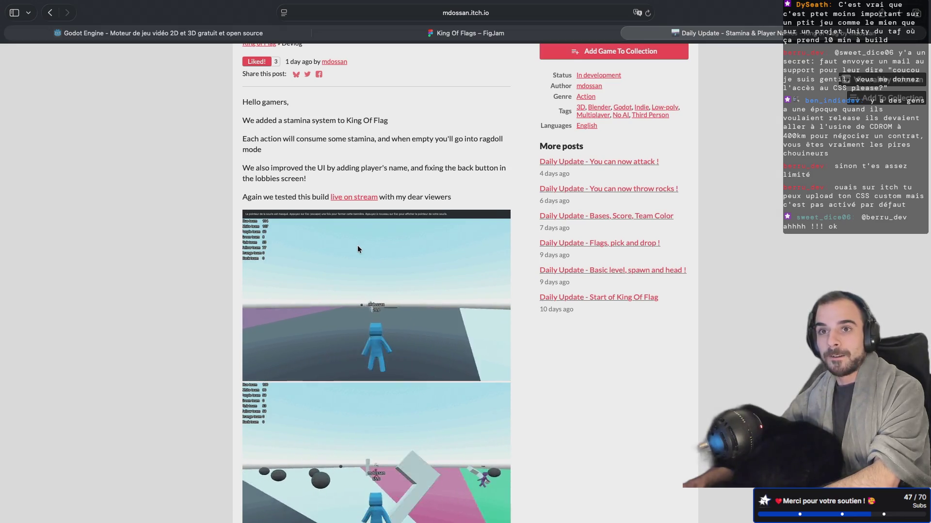
Scroll through the King of Flag stamina devlog, then switch back to the Godot editor
scroll(425, 266, down, 3)
key(ctrl+Left)
key(ctrl+Left)
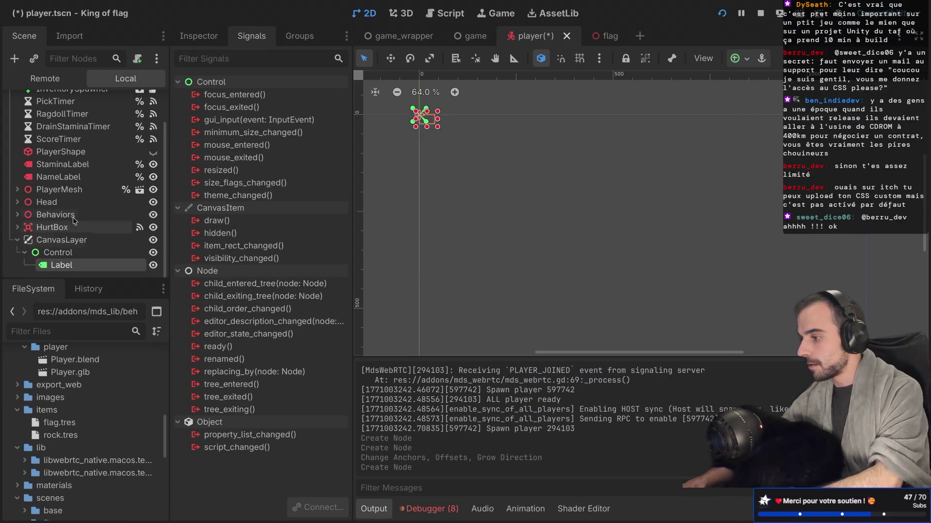
Set the HUD Label's Text to 'x' in the Inspector, then switch desktops away from Godot
click(200, 36)
click(208, 192)
text(x)
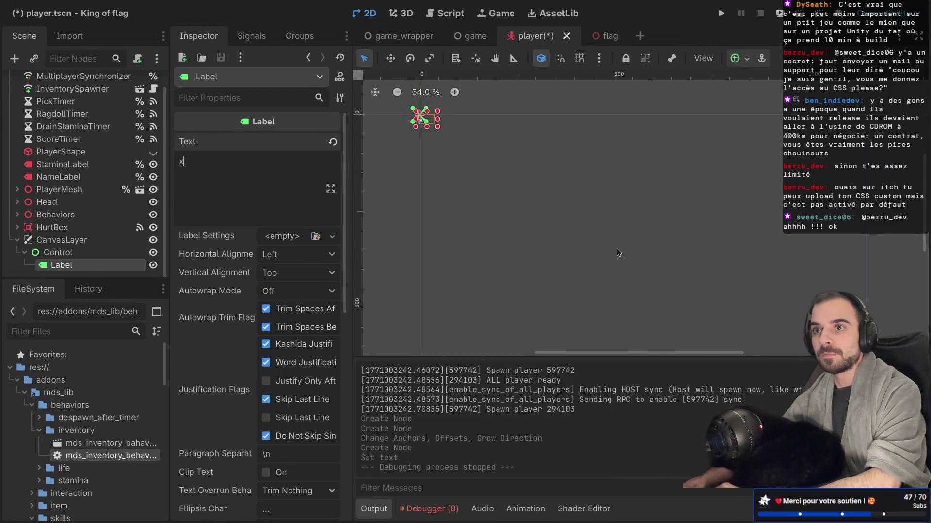
key(ctrl+Right)
key(ctrl+Right)
Return to the empty desktop and launch Aseprite from the app launcher
text(s)
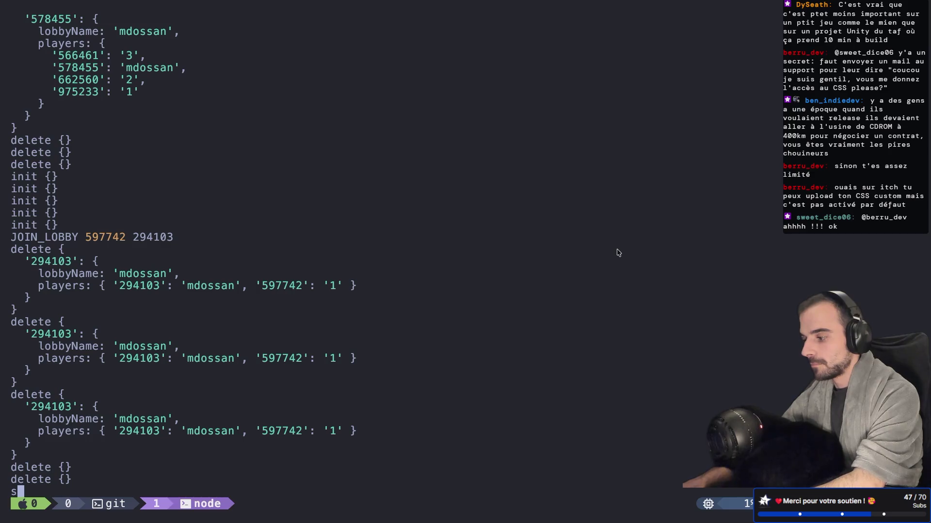
key(Escape)
key(ctrl+Left)
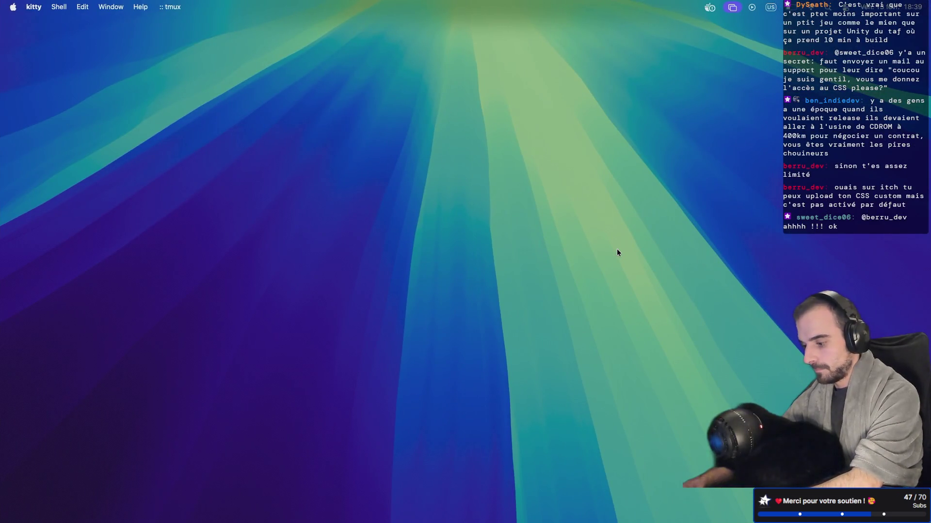
key(super+space)
text(aseprite)
key(Return)
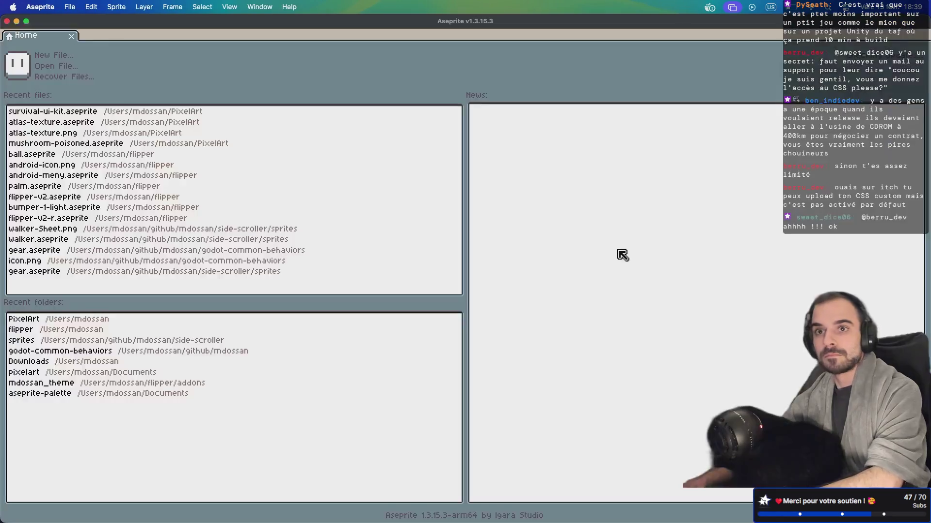
Create a new sprite with width 16 and height 16
click(63, 58)
text(16)
key(Tab)
text(16)
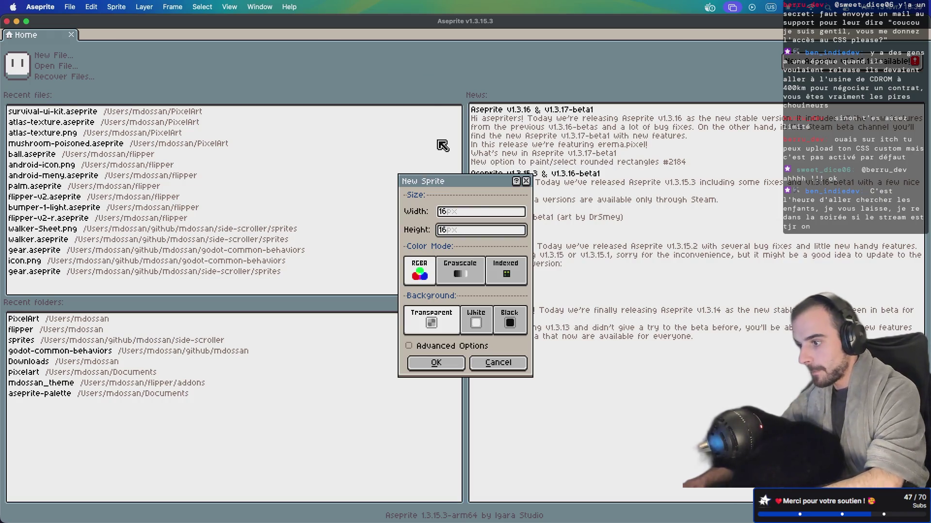
click(436, 362)
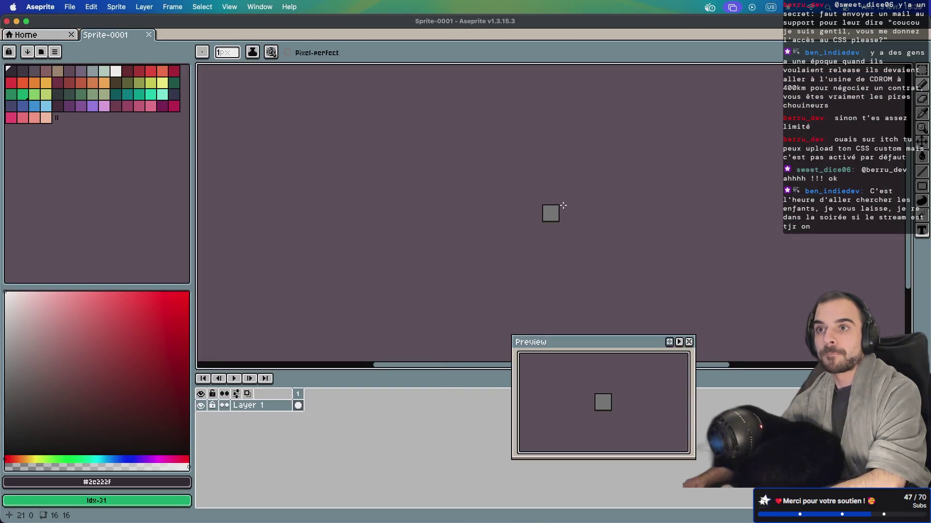
Zoom into the 16×16 canvas and move the Preview window to the lower-right corner
scroll(563, 205, up, 4)
scroll(532, 216, up, 1)
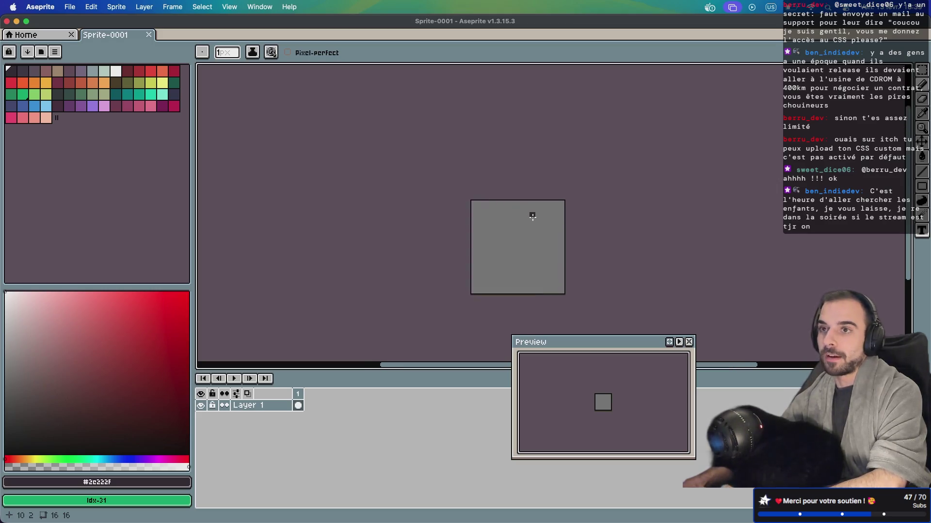
scroll(531, 216, up, 1)
scroll(528, 215, down, 3)
scroll(522, 211, up, 1)
scroll(513, 208, right, 1)
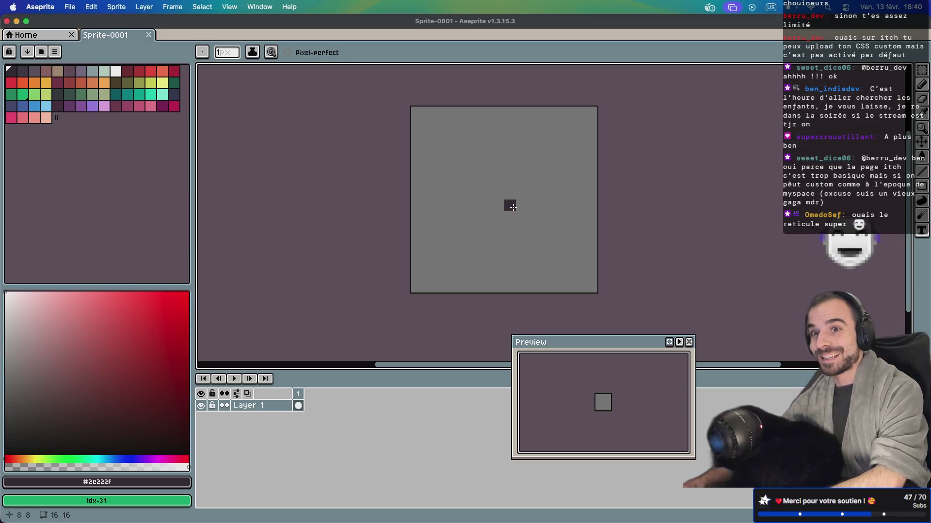
drag(602, 347, 817, 392)
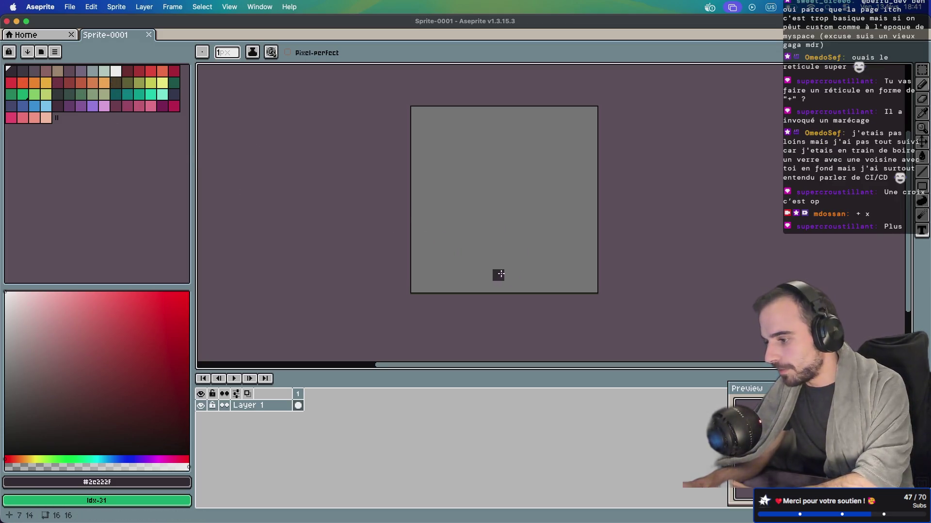
Paint a dark bar along the bottom edge with two pixels above it
click(487, 286)
click(512, 288)
drag(499, 287, 513, 287)
key(e)
click(487, 287)
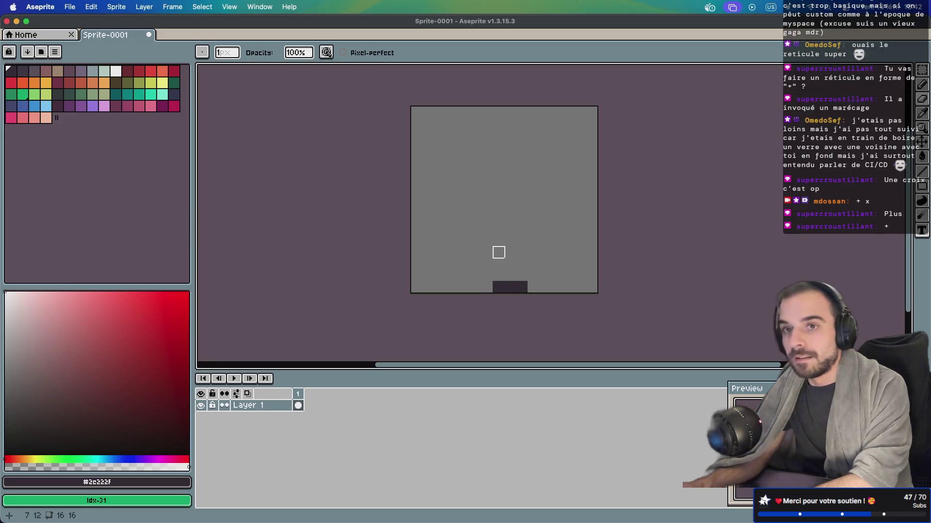
key(i)
key(b)
drag(487, 275, 487, 251)
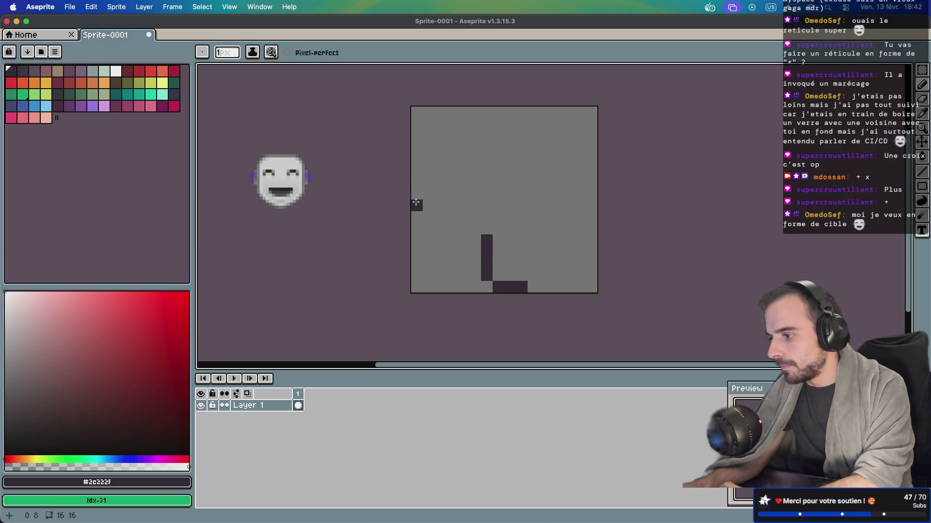
Add a dark bar on the left edge, erase the stray vertical bar, and extend the bottom bar left
click(415, 203)
click(415, 216)
click(416, 183)
key(e)
drag(486, 277, 486, 240)
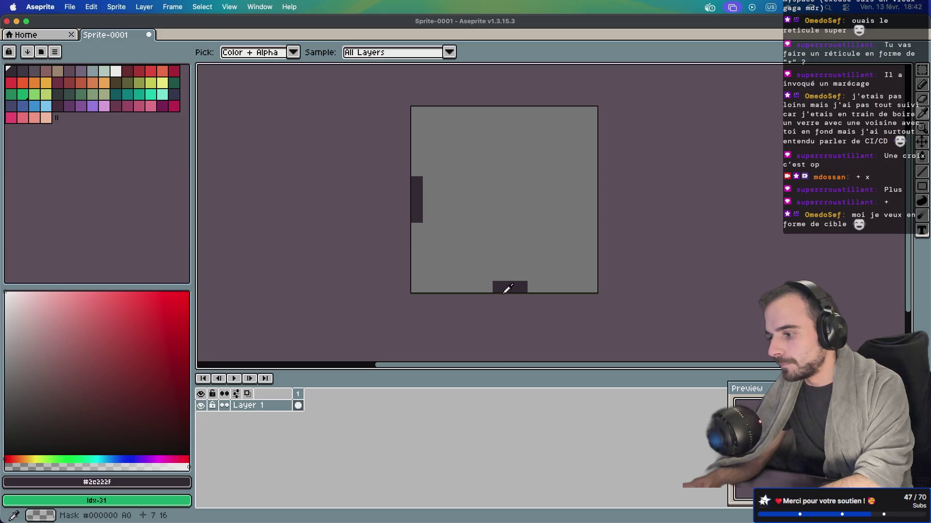
alt+click(501, 287)
key(b)
click(487, 287)
Draw the dark outline up the bottom, left, top and right arms of the plus
key(e)
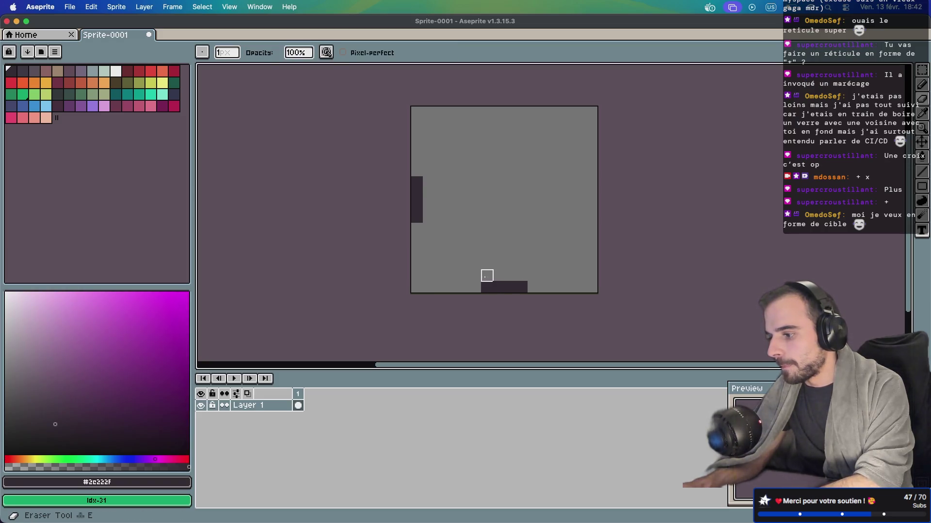
alt+click(491, 285)
key(b)
click(475, 275)
mouse_move(476, 275)
mouse_down()
mouse_move(475, 240)
mouse_move(427, 229)
mouse_up()
mouse_move(428, 171)
mouse_down()
mouse_move(464, 175)
mouse_move(477, 125)
mouse_move(491, 111)
mouse_move(525, 112)
mouse_up()
click(475, 159)
click(529, 133)
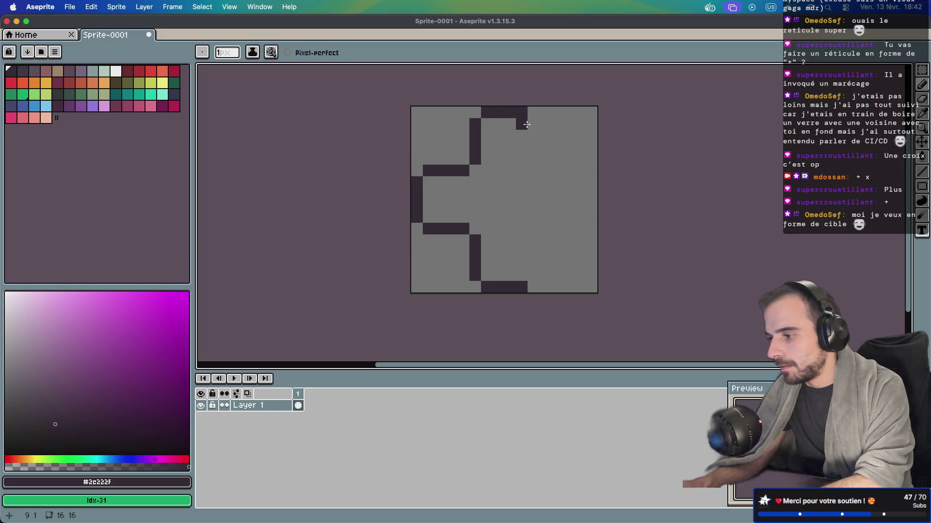
mouse_move(531, 124)
mouse_down()
mouse_move(531, 154)
mouse_move(545, 168)
mouse_move(579, 170)
mouse_up()
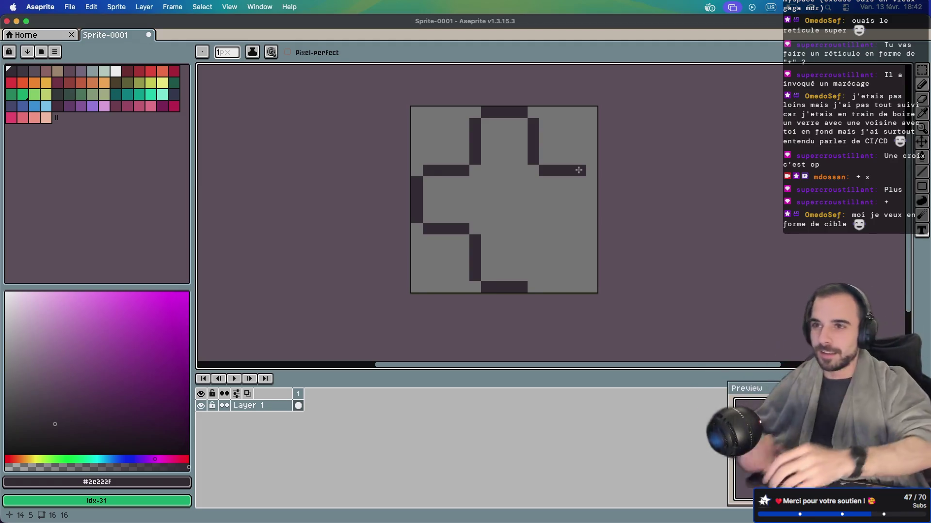
mouse_move(589, 181)
mouse_down()
mouse_move(580, 229)
mouse_move(534, 228)
mouse_move(533, 276)
mouse_up()
key(e)
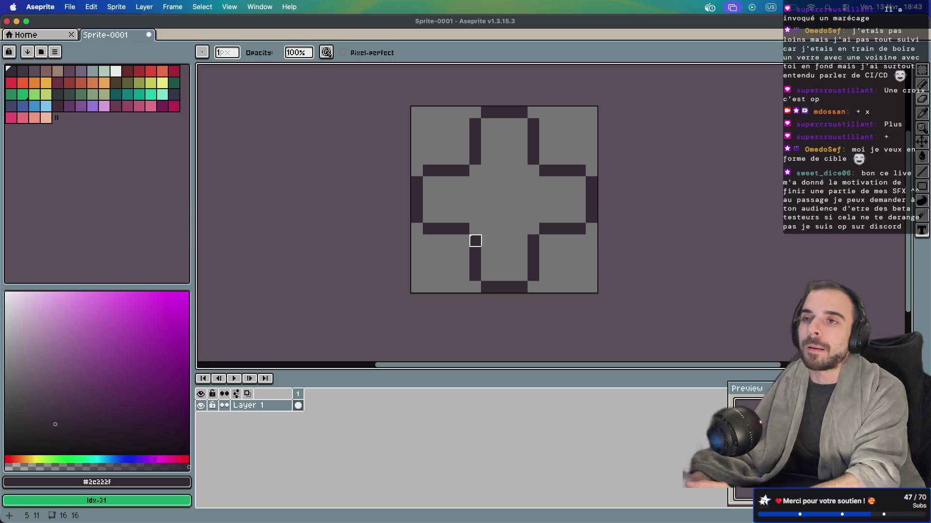
Undo a stray test pixel and bucket-fill the inside of the cross with white
key(i)
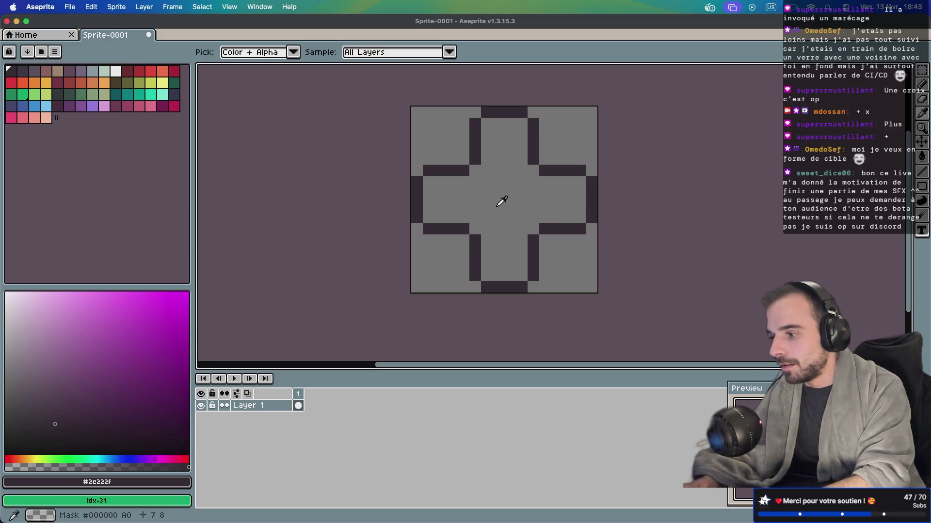
key(b)
click(441, 245)
key(ctrl+z)
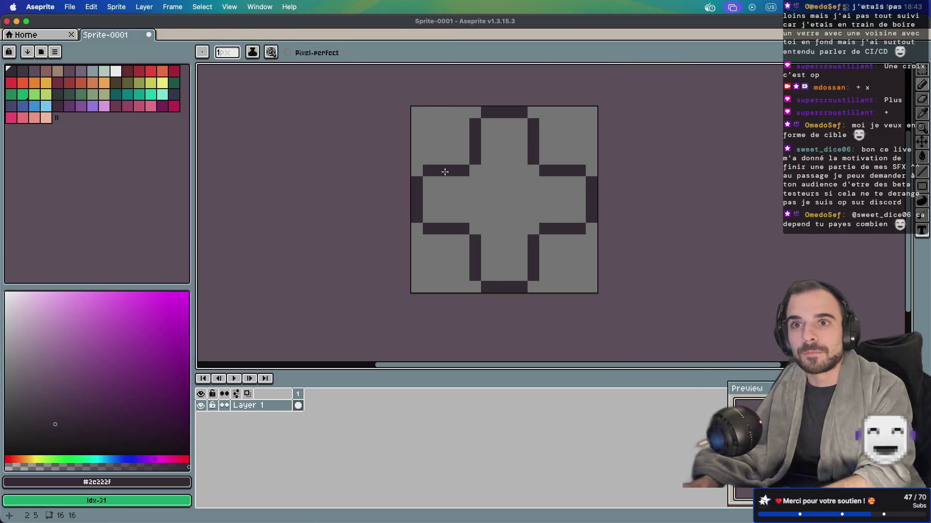
click(115, 71)
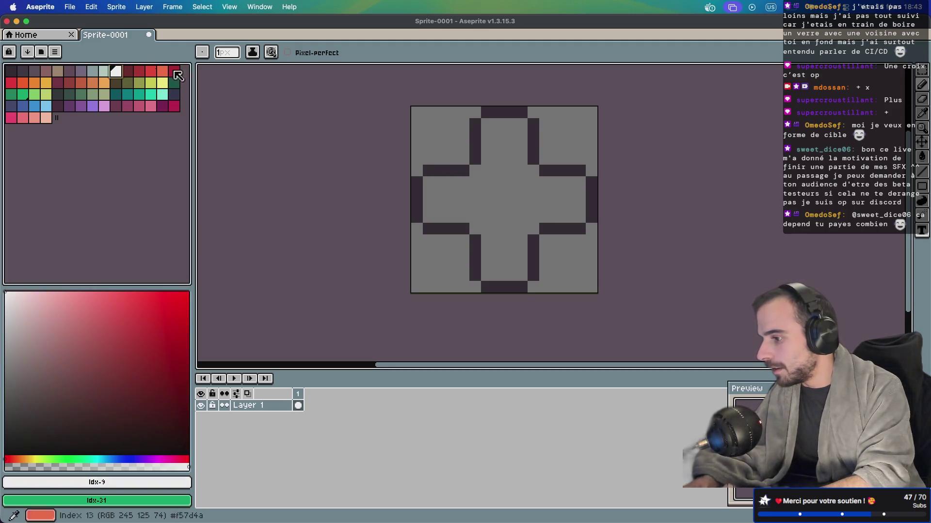
key(g)
click(486, 183)
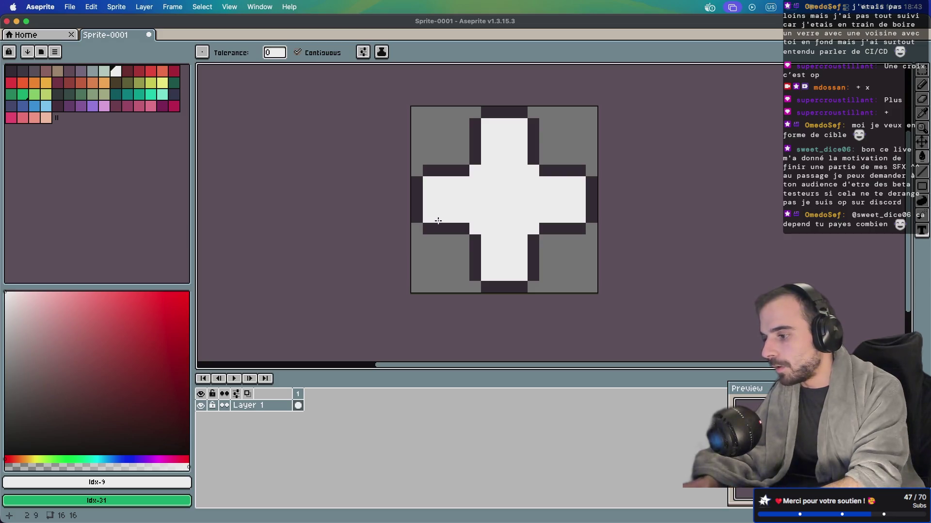
Erase outline pixels at the left arm's end and around the top arm
key(i)
click(418, 198)
key(b)
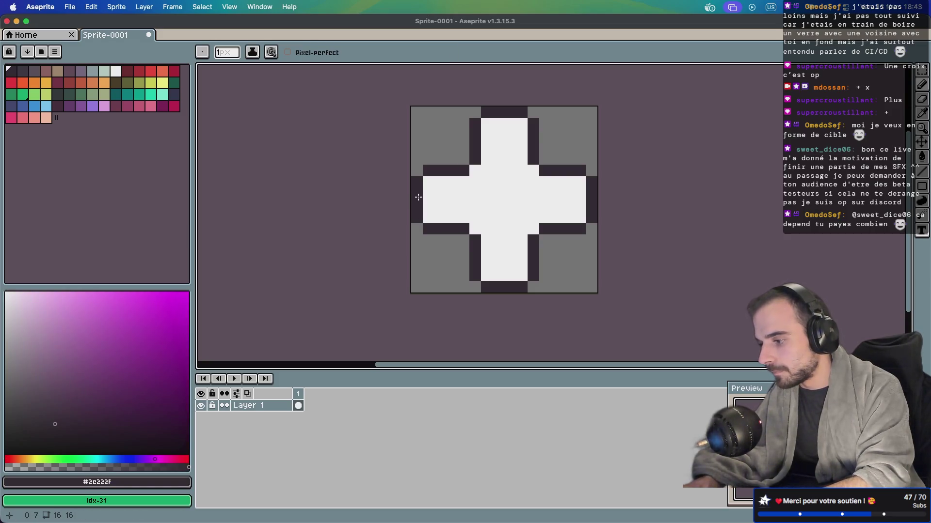
key(e)
click(418, 218)
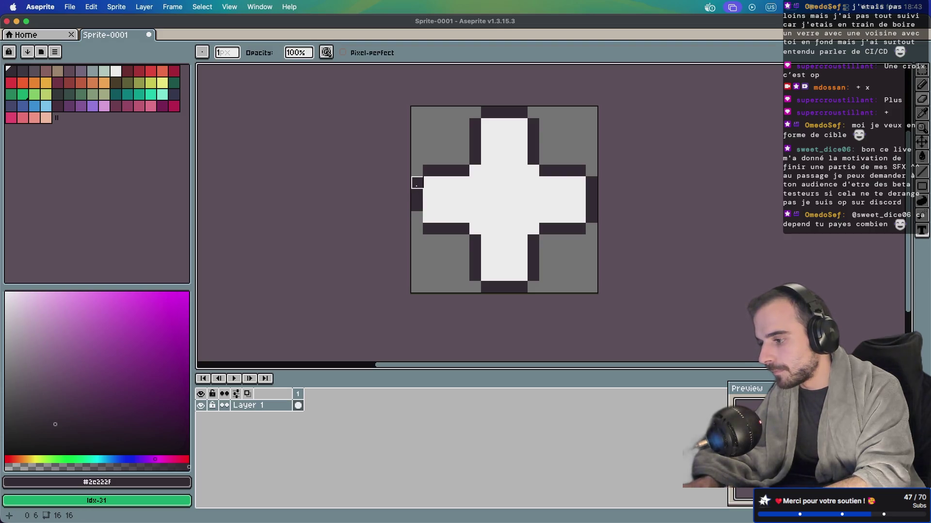
click(417, 182)
mouse_move(429, 171)
mouse_down()
mouse_move(475, 170)
mouse_move(475, 113)
mouse_up()
click(522, 113)
Erase the outline along the right arm and both sides of the bottom arm
click(591, 182)
drag(592, 217, 545, 229)
drag(533, 275, 533, 241)
click(486, 287)
mouse_move(475, 276)
mouse_down()
mouse_move(475, 241)
mouse_move(426, 228)
mouse_move(455, 217)
mouse_move(474, 226)
mouse_up()
key(i)
key(b)
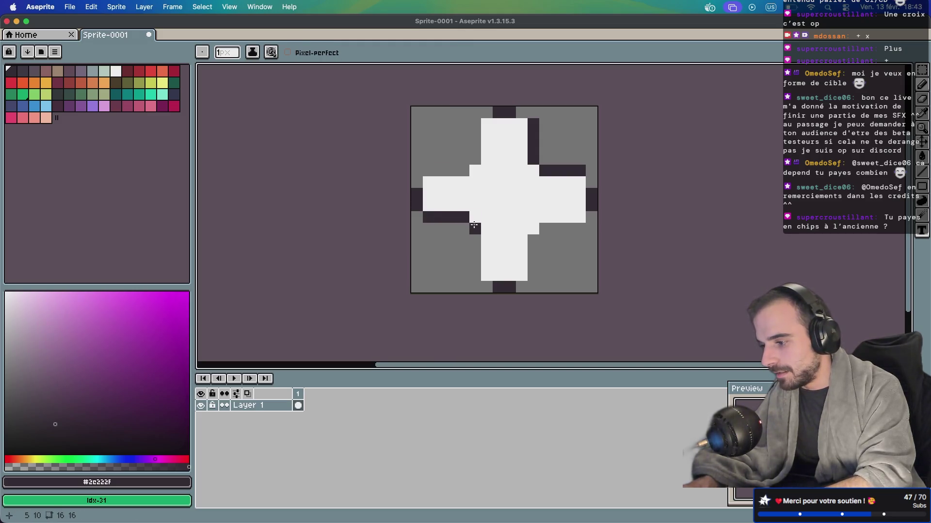
Erase a stray pixel and outline both sides of a narrower bottom arm and the right arm's underside
key(e)
click(475, 228)
key(i)
key(b)
drag(486, 276, 486, 224)
mouse_move(522, 275)
mouse_down()
mouse_move(522, 225)
mouse_move(580, 217)
mouse_up()
key(e)
click(534, 228)
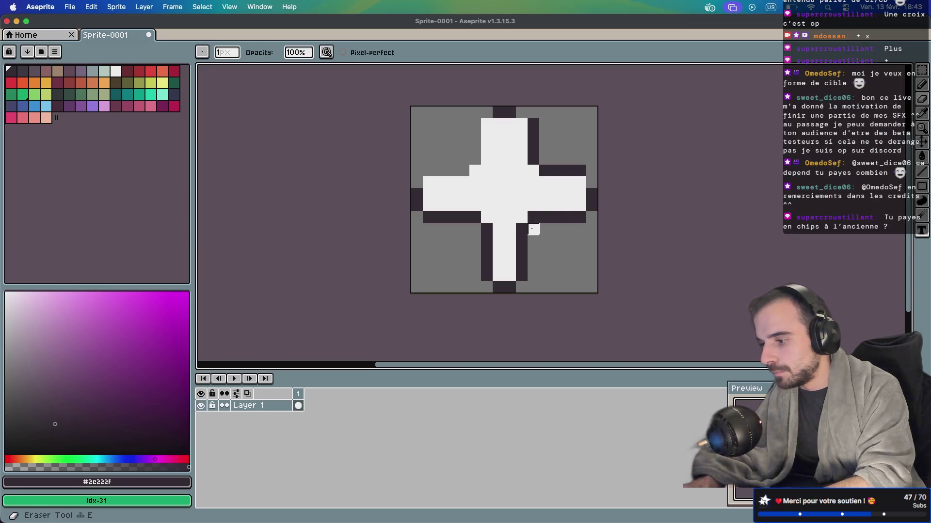
key(i)
key(b)
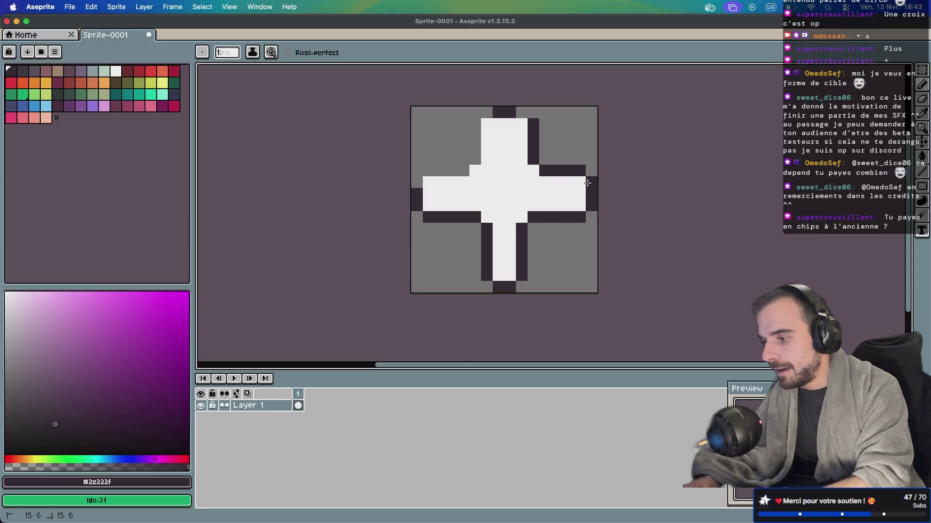
Outline the top of the right arm and the left side of a narrower top arm, removing a stray pixel
key(i)
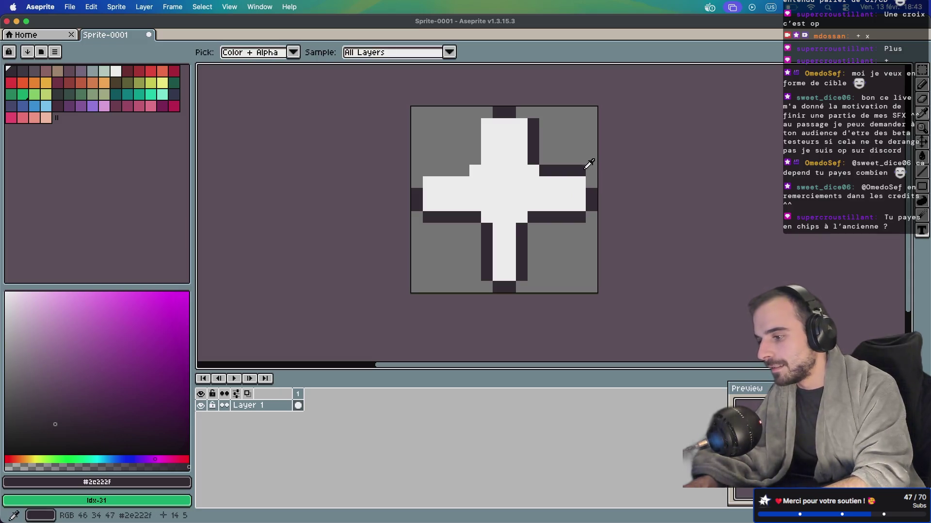
key(b)
click(580, 180)
mouse_move(581, 179)
mouse_down()
mouse_move(529, 180)
mouse_move(521, 122)
mouse_move(533, 127)
mouse_move(533, 171)
mouse_move(587, 170)
mouse_up()
key(e)
key(i)
key(b)
mouse_move(487, 123)
mouse_down()
mouse_move(474, 182)
mouse_move(429, 183)
mouse_up()
key(e)
click(475, 171)
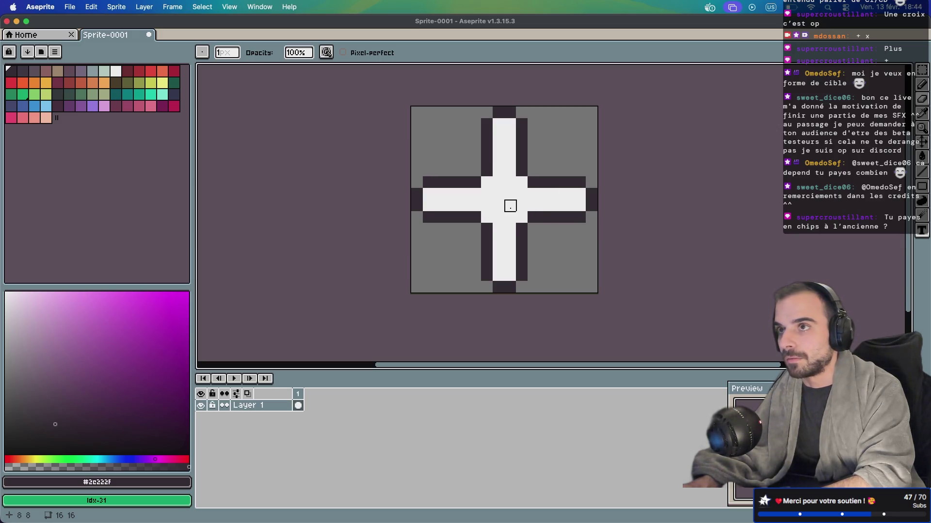
Clear the centre pixels and edge the hollow centre with dark outline pixels
key(b)
click(501, 203)
key(e)
mouse_move(498, 194)
mouse_down()
mouse_move(498, 205)
mouse_move(505, 192)
mouse_up()
key(b)
click(510, 182)
click(520, 197)
click(498, 217)
click(486, 205)
click(486, 194)
click(498, 184)
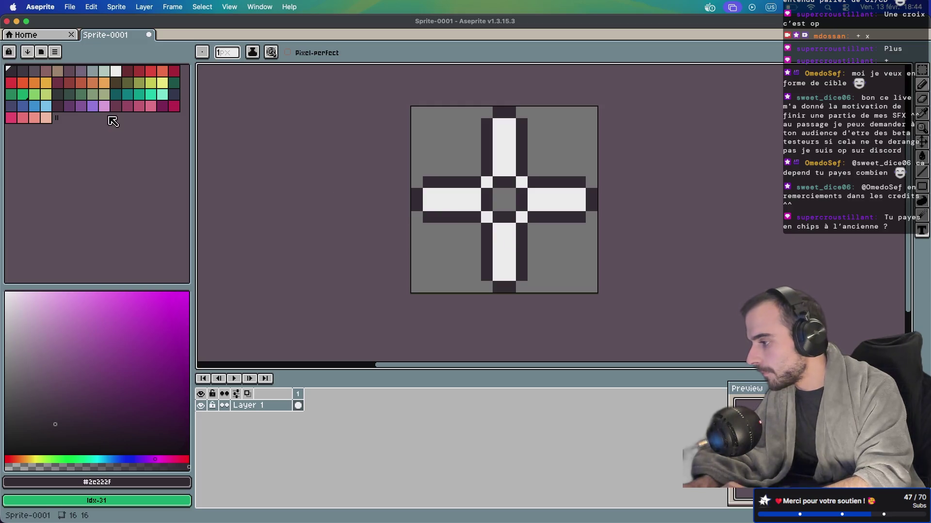
Bucket-fill all four arms and the inner corner pixels with blue-grey
click(99, 77)
key(g)
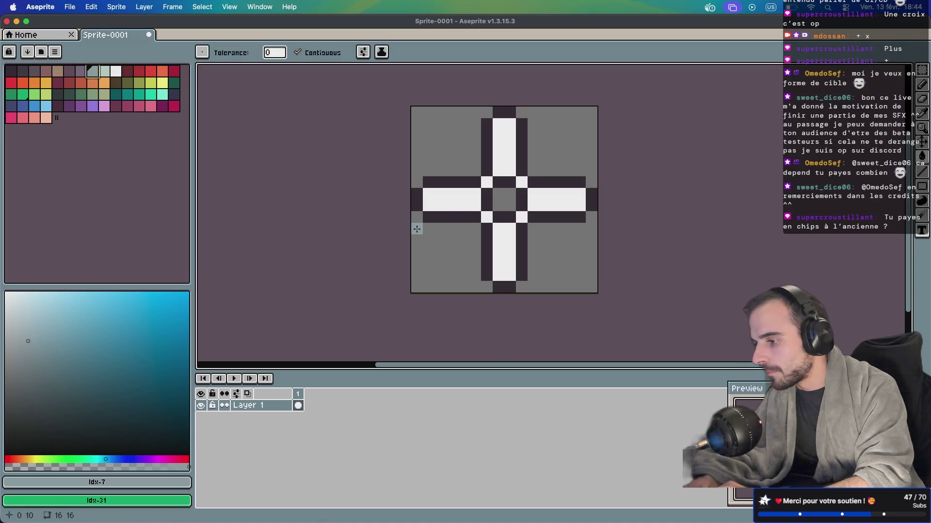
click(442, 203)
click(501, 160)
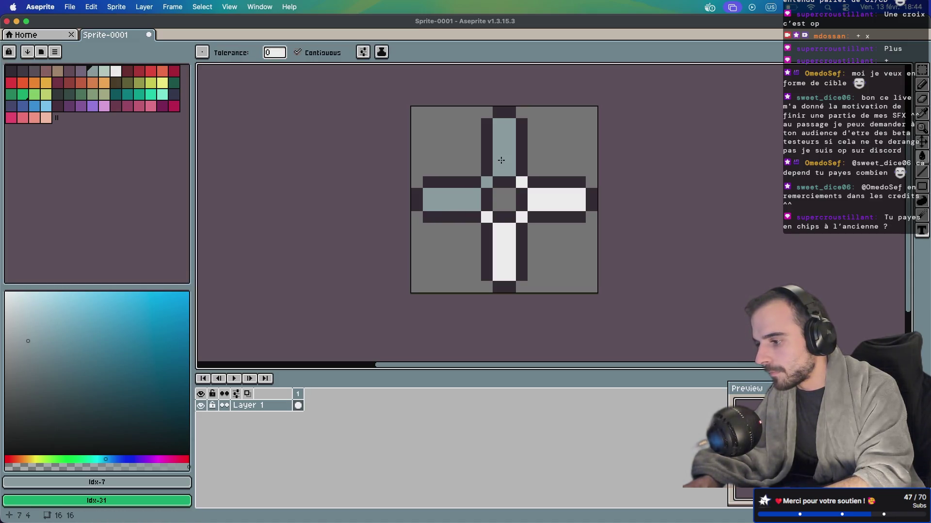
click(505, 238)
click(544, 202)
click(521, 217)
click(521, 182)
click(486, 217)
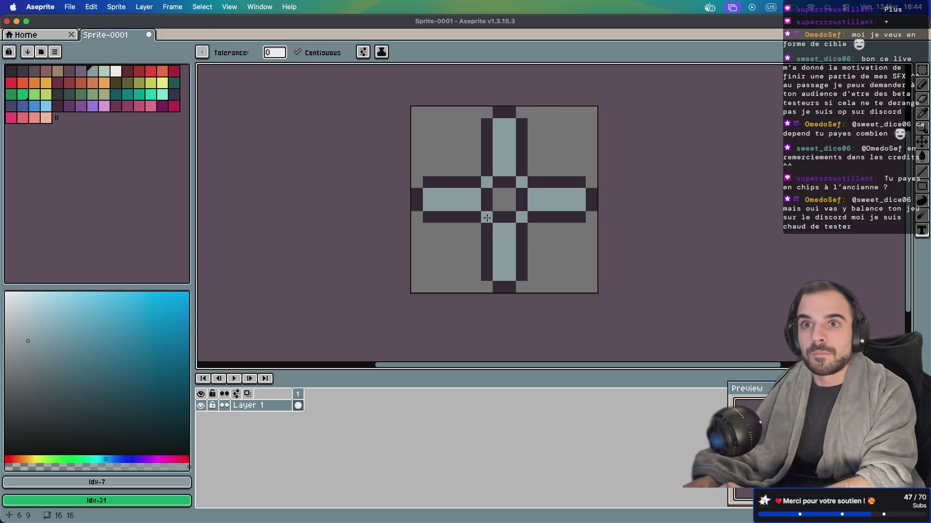
Paint pale green-grey highlights along the left and top arms
key(i)
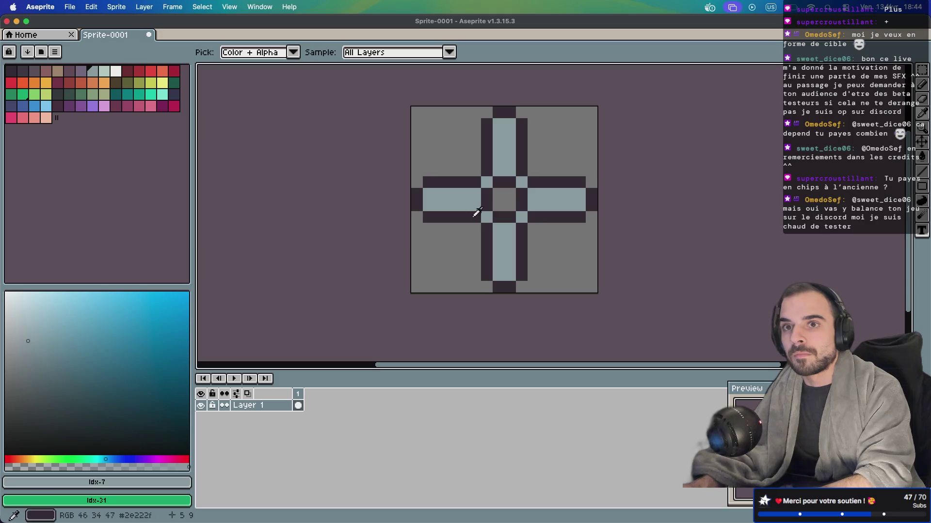
click(108, 70)
key(b)
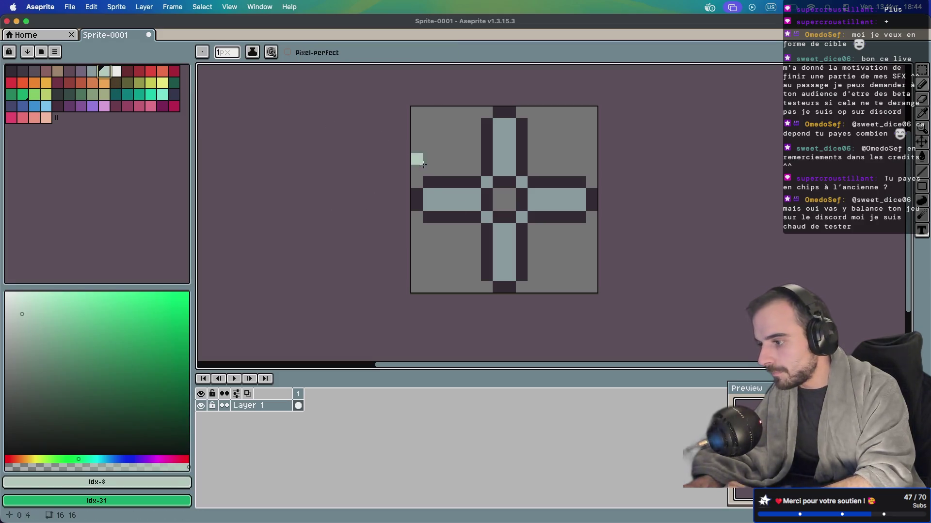
mouse_move(428, 196)
mouse_down()
mouse_move(473, 195)
mouse_move(486, 184)
mouse_move(498, 120)
mouse_up()
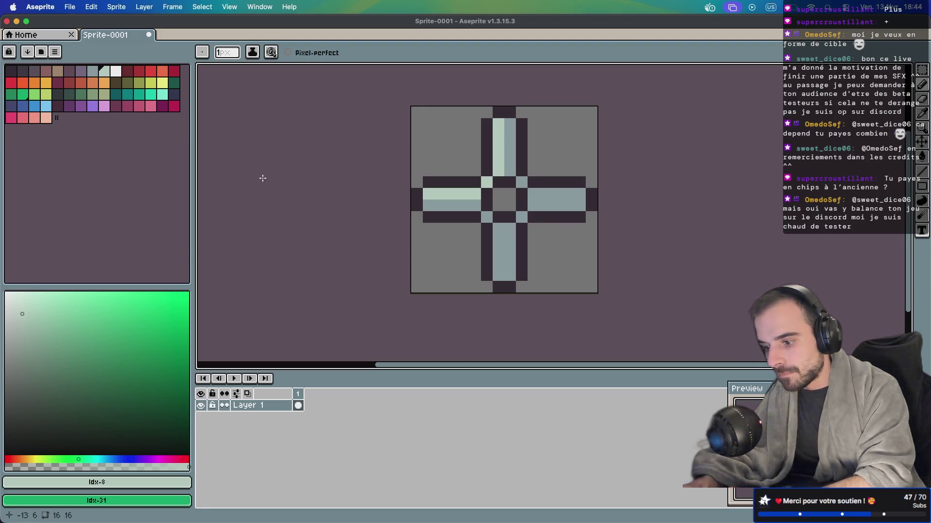
Paint purple shading along the bottom and right arms and bring the Preview window into view
key(i)
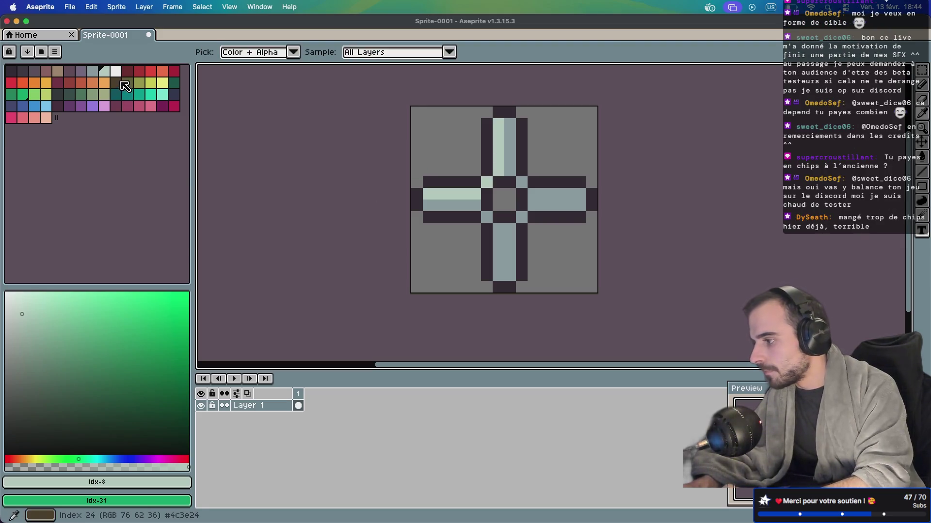
click(94, 72)
key(b)
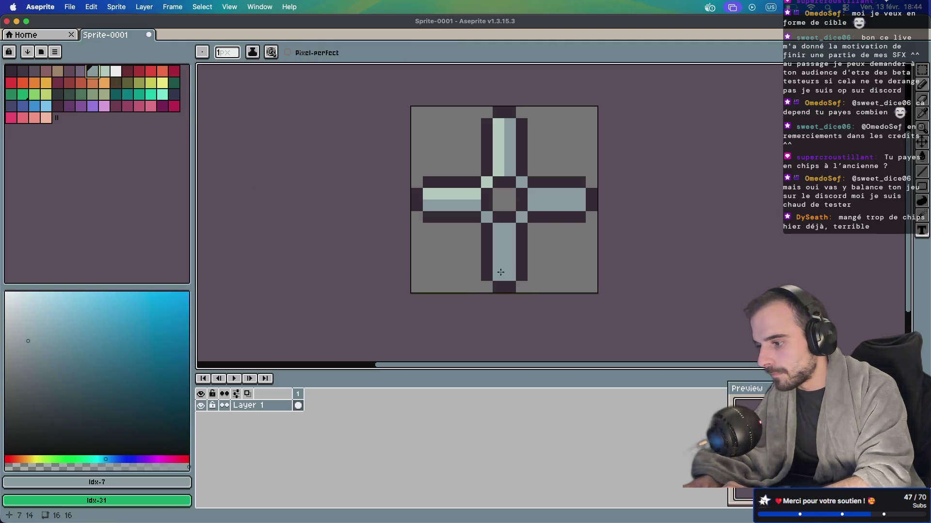
click(80, 71)
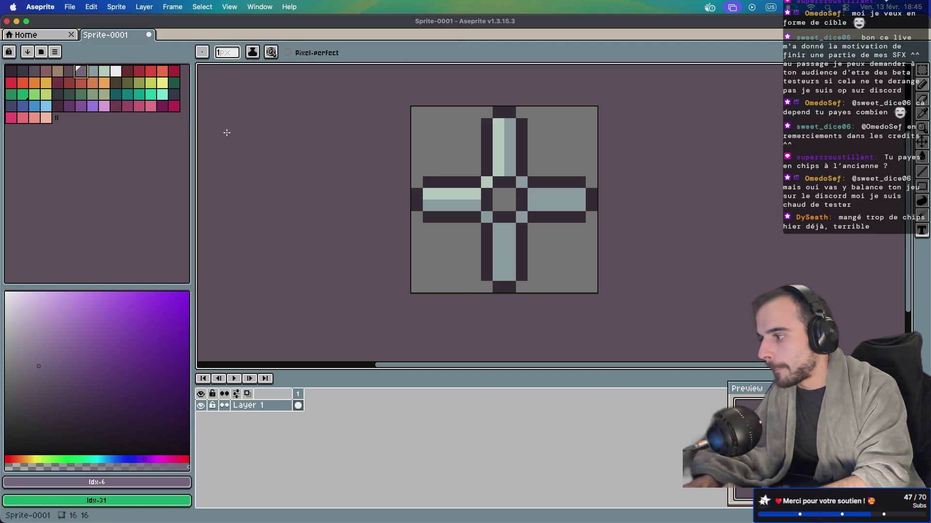
mouse_move(510, 278)
mouse_down()
mouse_move(520, 217)
mouse_move(533, 205)
mouse_move(592, 205)
mouse_up()
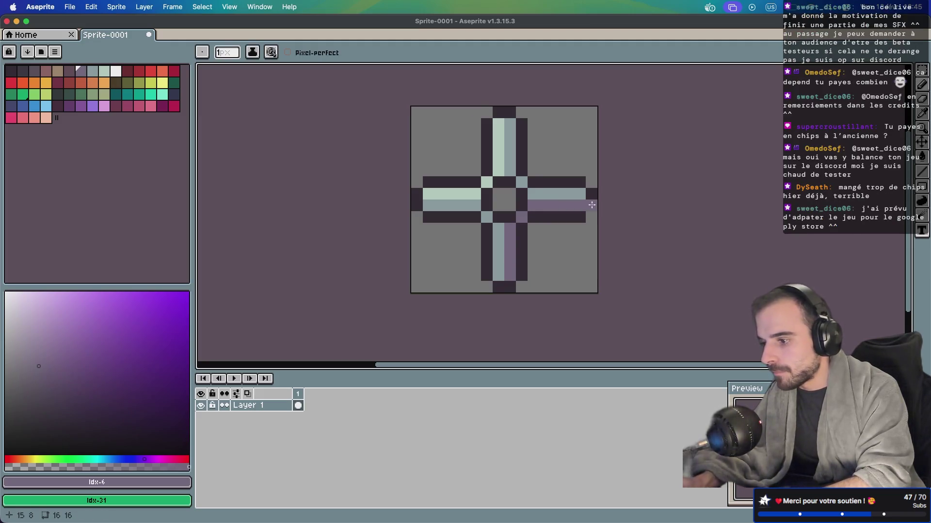
alt+click(594, 193)
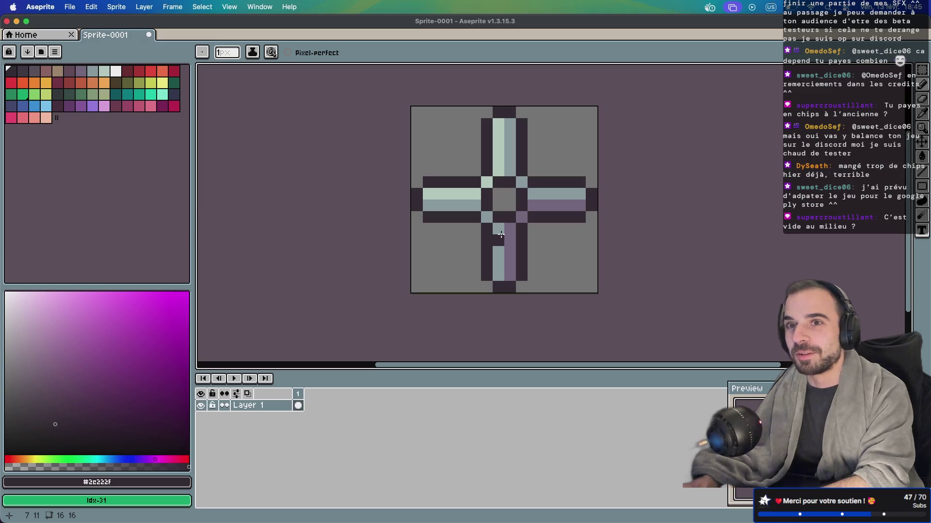
mouse_move(788, 397)
mouse_down()
mouse_move(571, 353)
mouse_move(573, 368)
mouse_move(541, 403)
mouse_up()
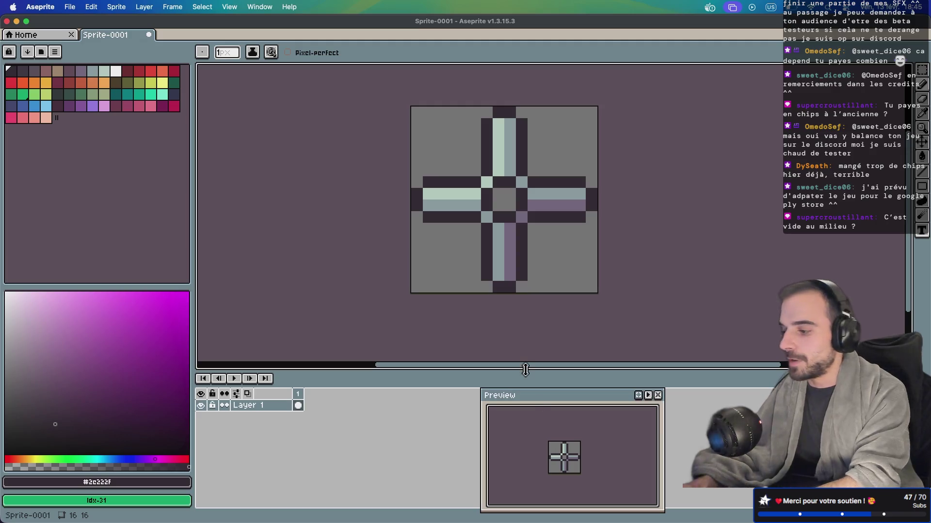
Try a white outline using a non-contiguous bucket fill, then undo it
key(i)
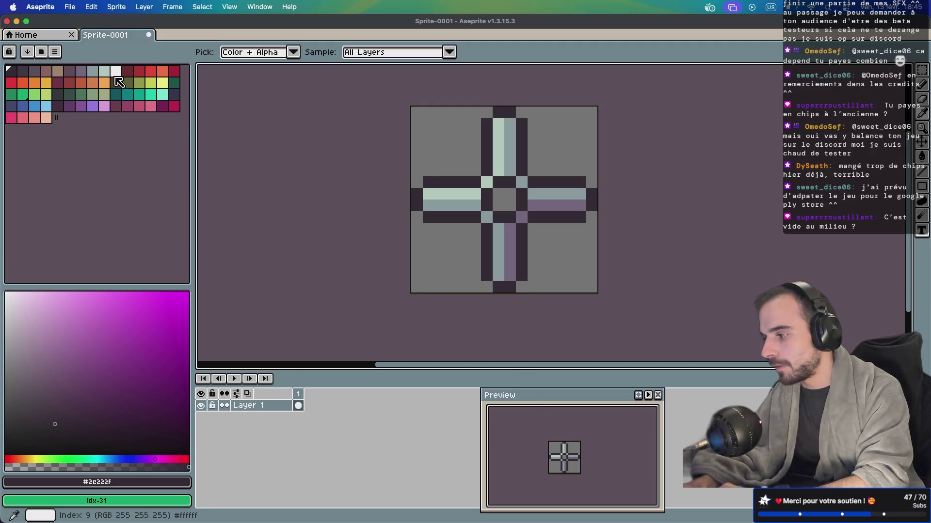
click(116, 71)
key(g)
click(417, 195)
click(417, 204)
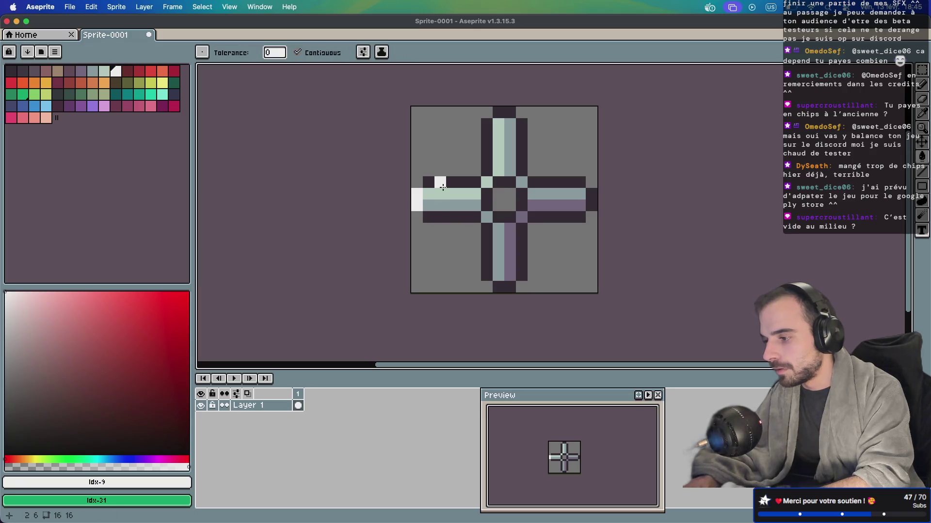
click(310, 53)
click(453, 183)
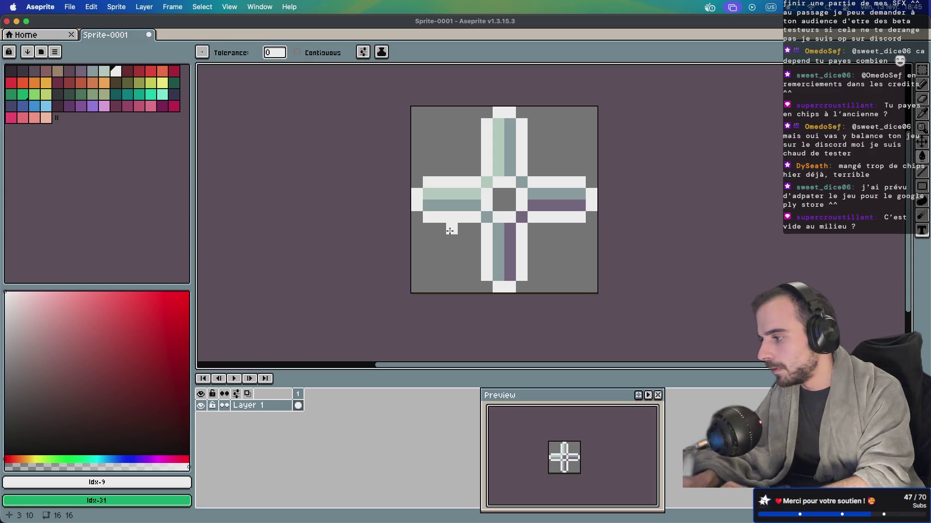
key(ctrl+z)
key(ctrl+z)
key(ctrl+z)
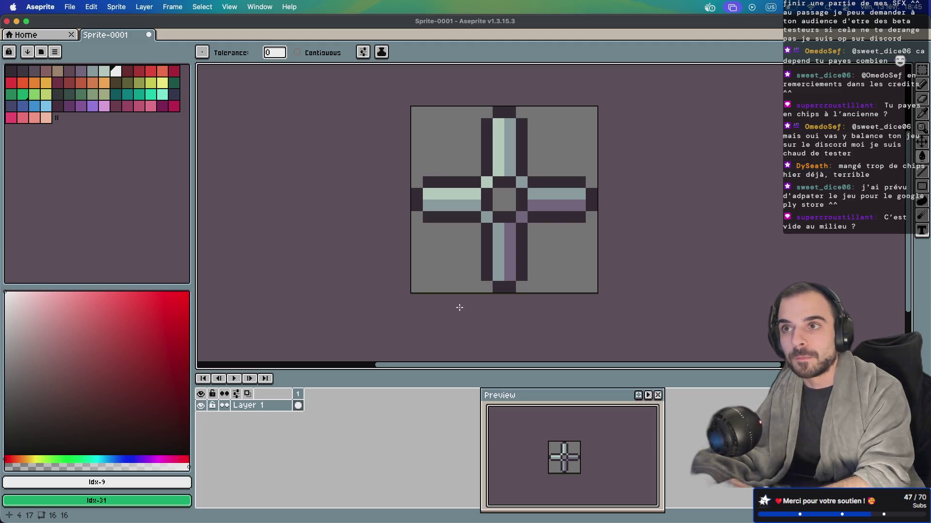
Zoom the Preview window and compare palette colours, painting a white pixel on the cross
scroll(551, 480, up, 2)
scroll(566, 466, down, 1)
scroll(566, 466, down, 1)
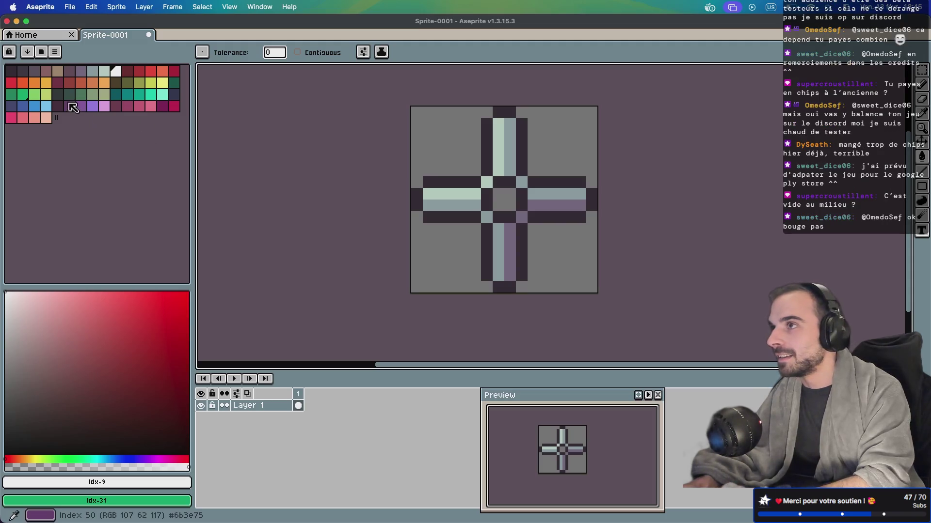
click(92, 72)
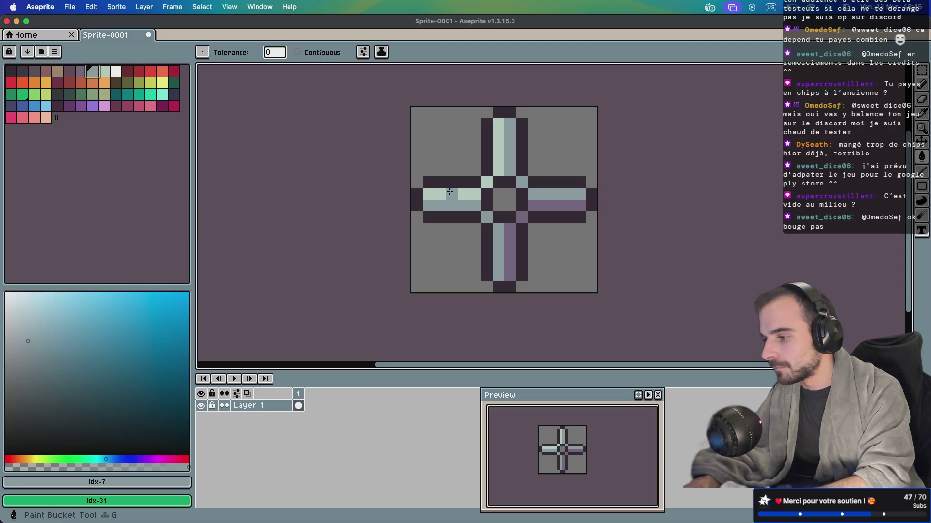
click(106, 72)
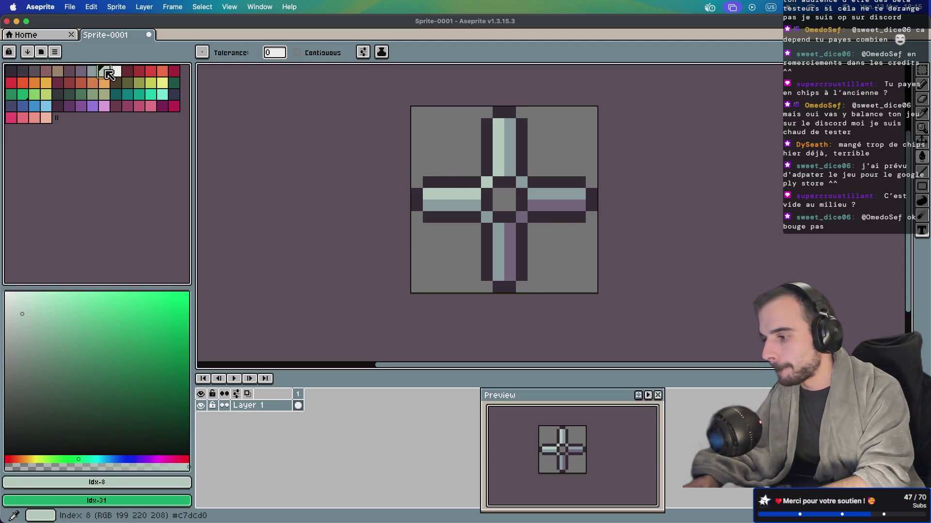
click(119, 73)
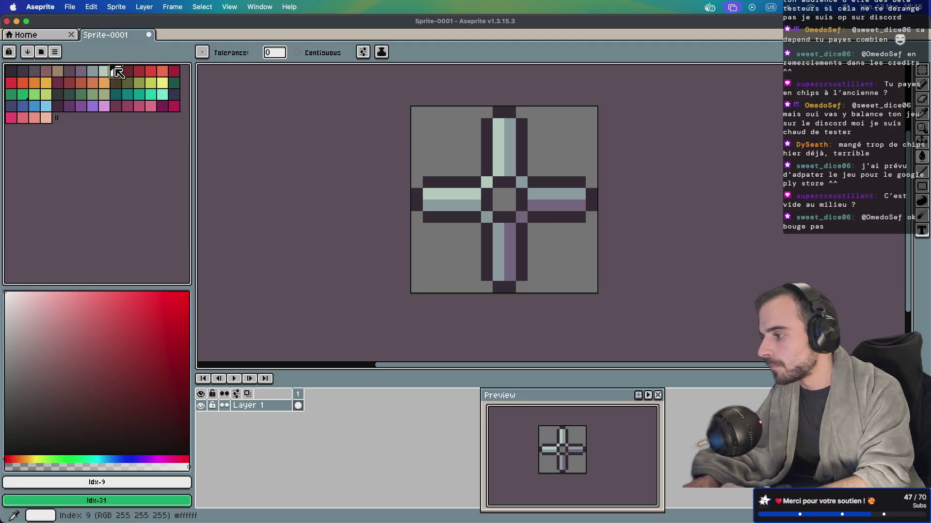
click(429, 194)
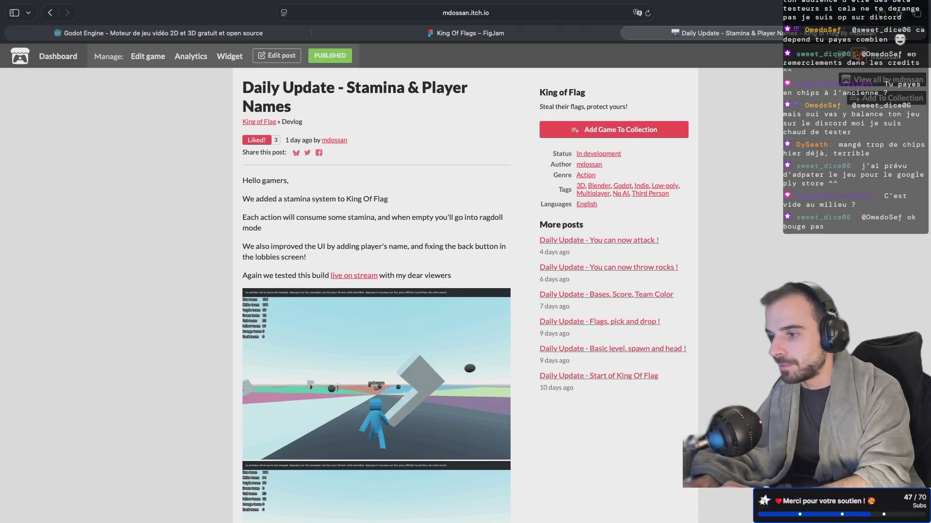
Search Google Images for 'pixel art reticle' and scroll through the reference results
key(super+t)
text(pixel art reticle)
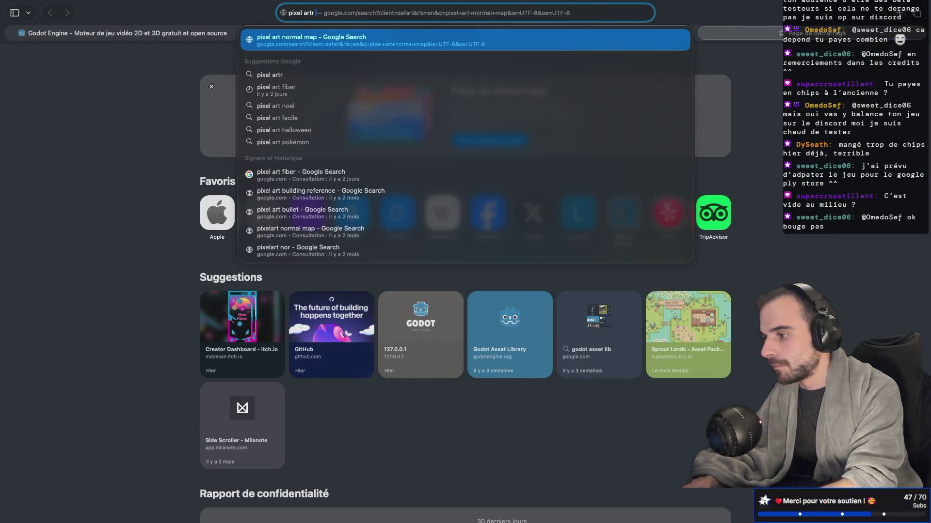
key(Return)
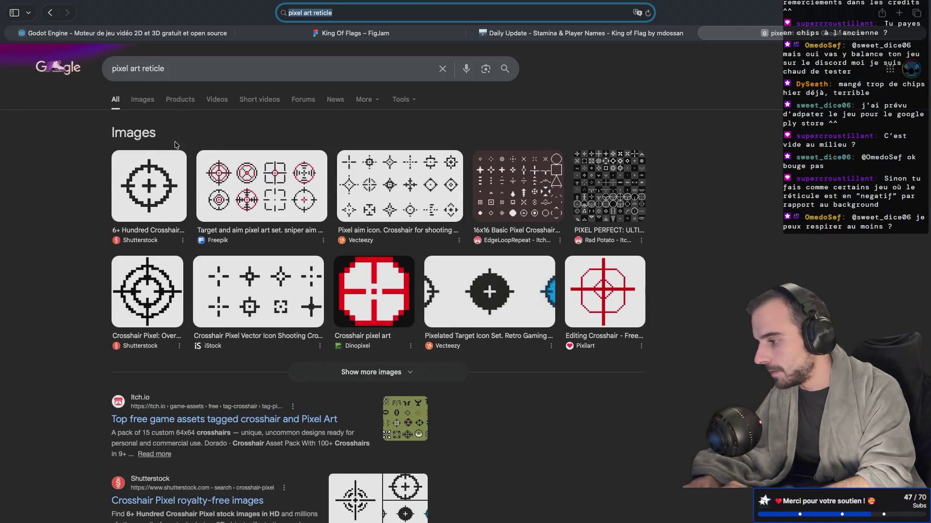
click(140, 99)
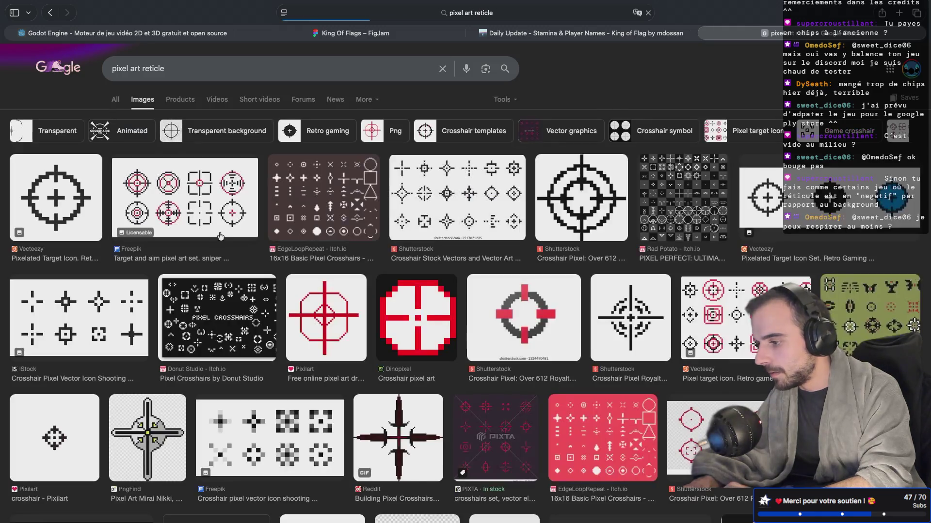
scroll(294, 376, down, 5)
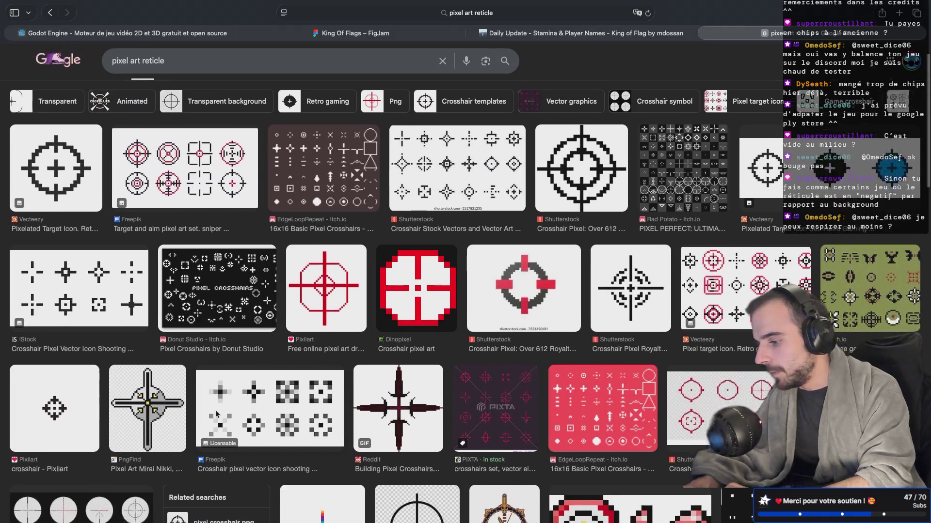
scroll(217, 415, down, 10)
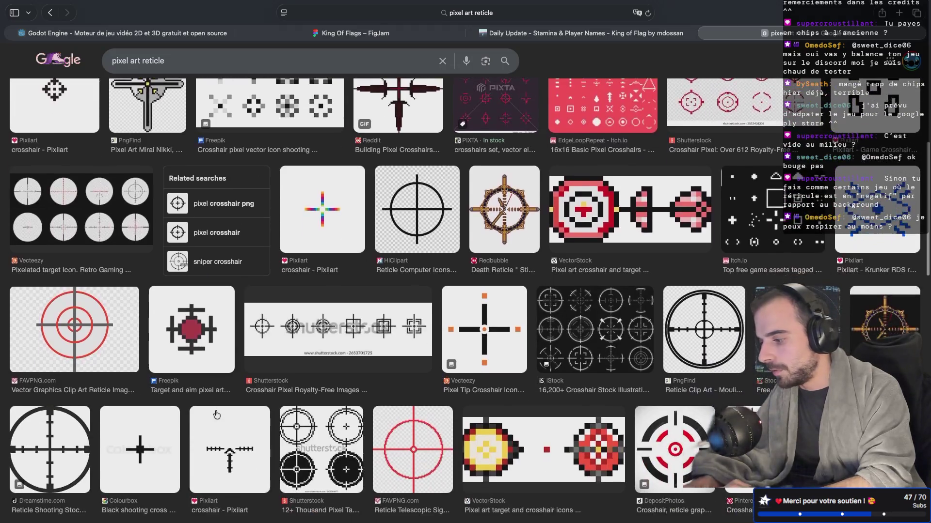
scroll(217, 414, down, 4)
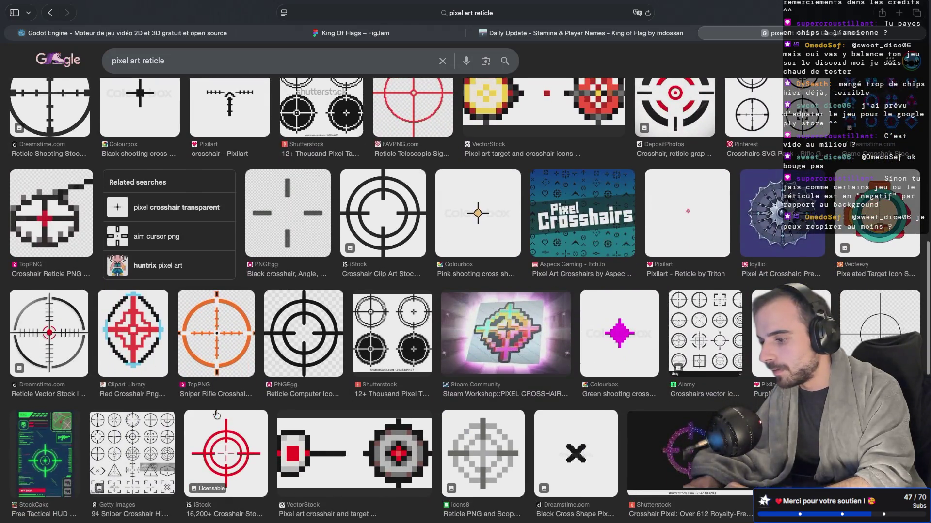
scroll(217, 415, down, 3)
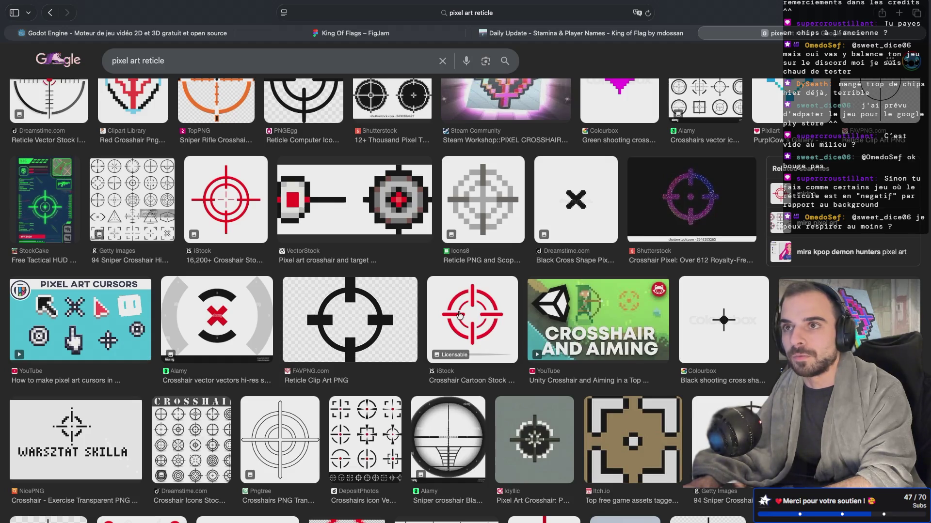
Cycle through the devlog, FigJam and Godot website tabs, then move over to the terminal log
click(581, 33)
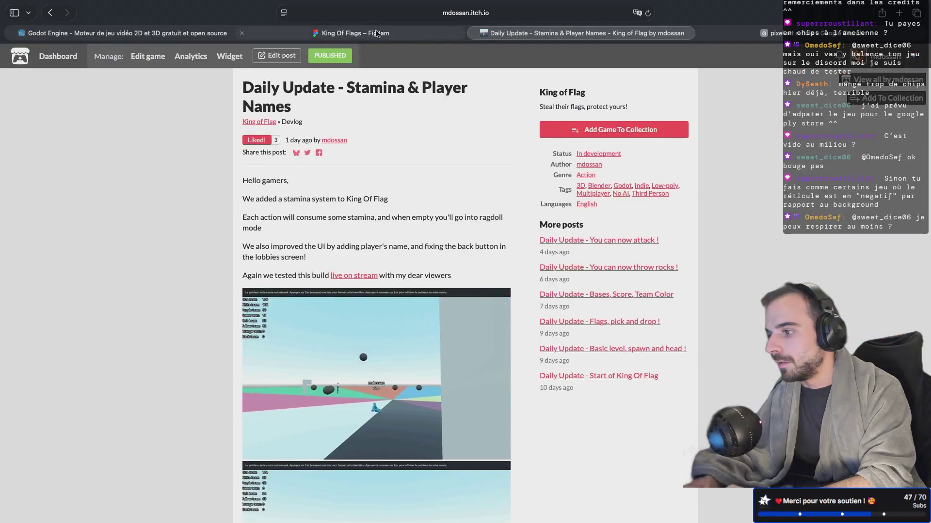
click(344, 34)
click(198, 27)
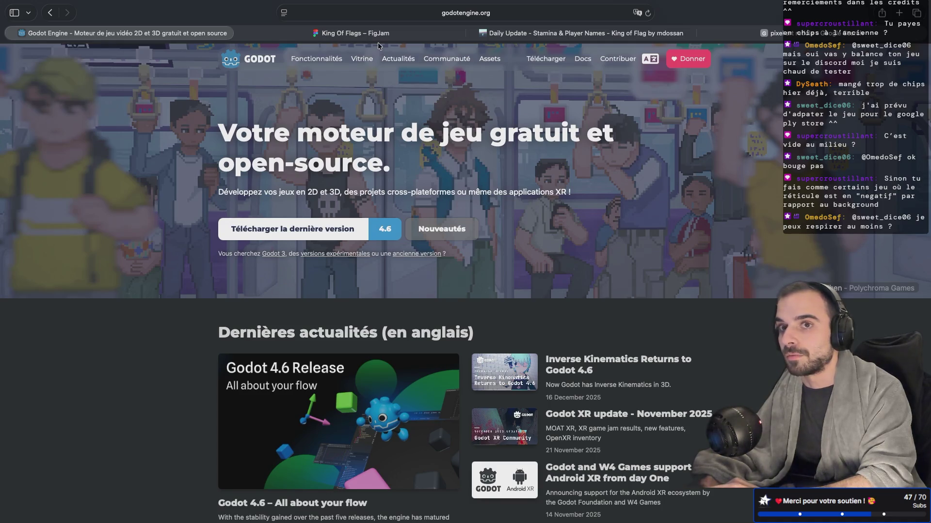
key(ctrl+Right)
key(ctrl+Right)
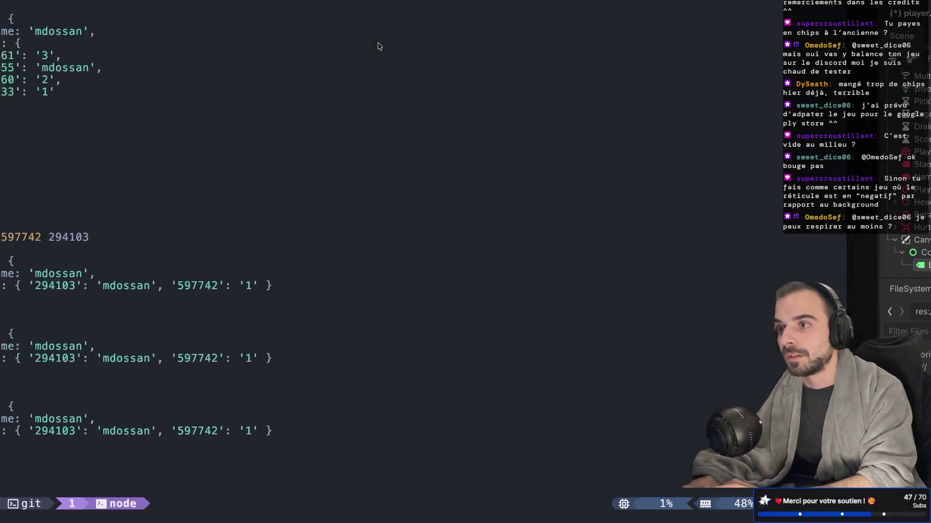
key(ctrl+Right)
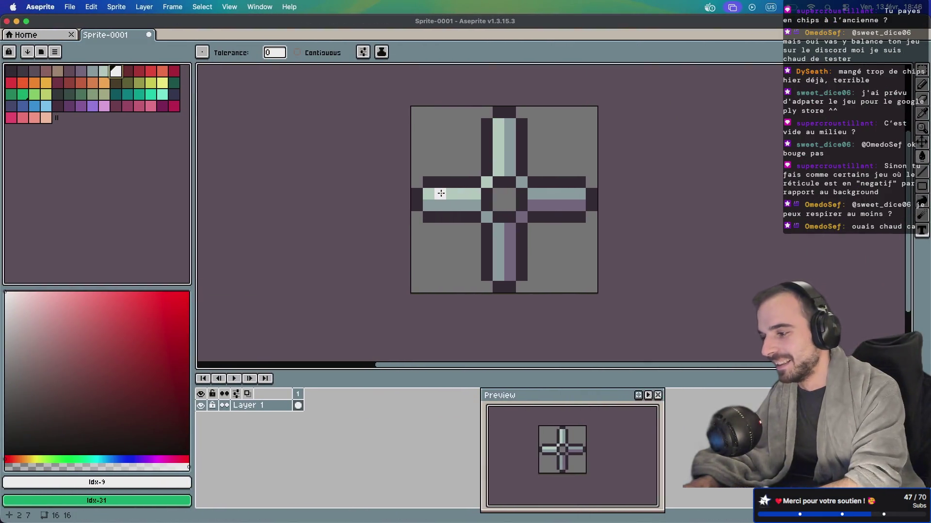
Pull the cross's left, top and bottom arms inward with marquee selections, then pick the darkest palette colour
key(i)
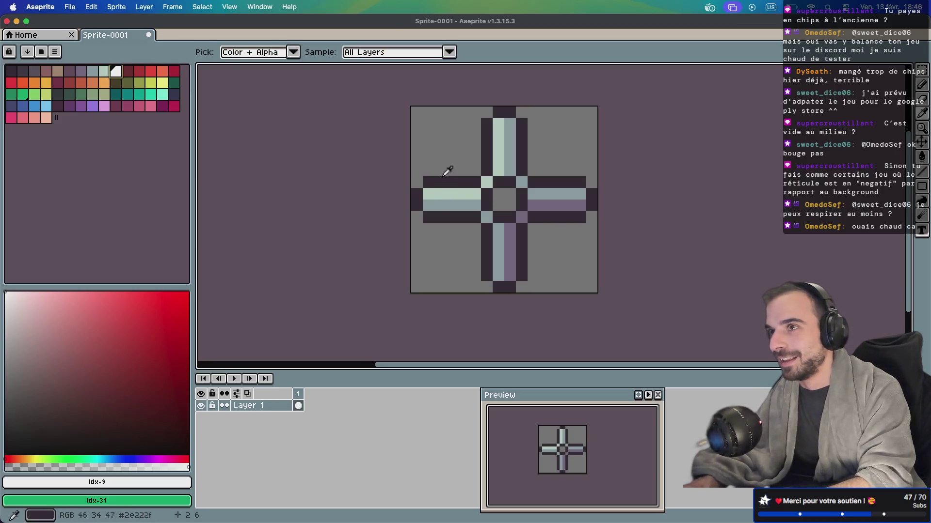
click(442, 177)
key(m)
mouse_move(414, 179)
mouse_down()
mouse_move(458, 212)
mouse_move(441, 210)
mouse_move(455, 210)
mouse_up()
key(super+d)
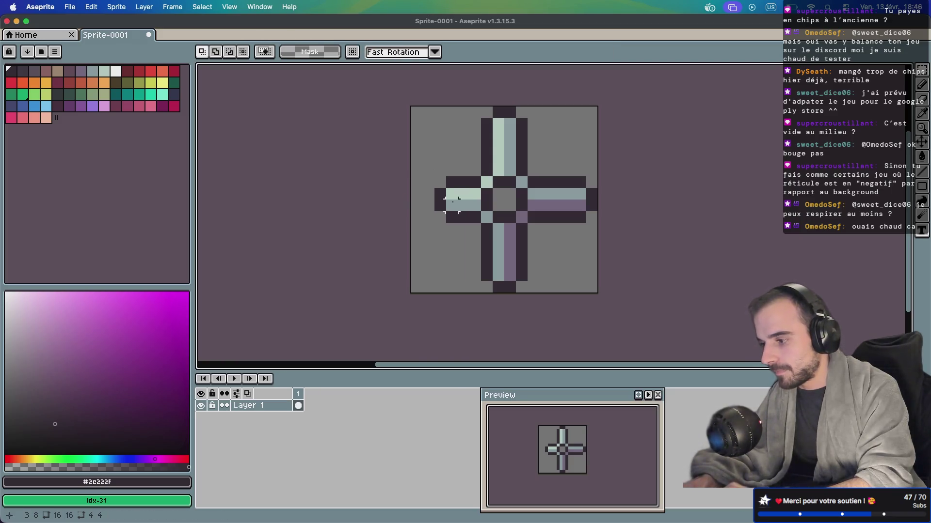
mouse_move(486, 111)
mouse_down()
mouse_move(538, 156)
mouse_move(516, 155)
mouse_move(600, 224)
mouse_move(566, 212)
mouse_up()
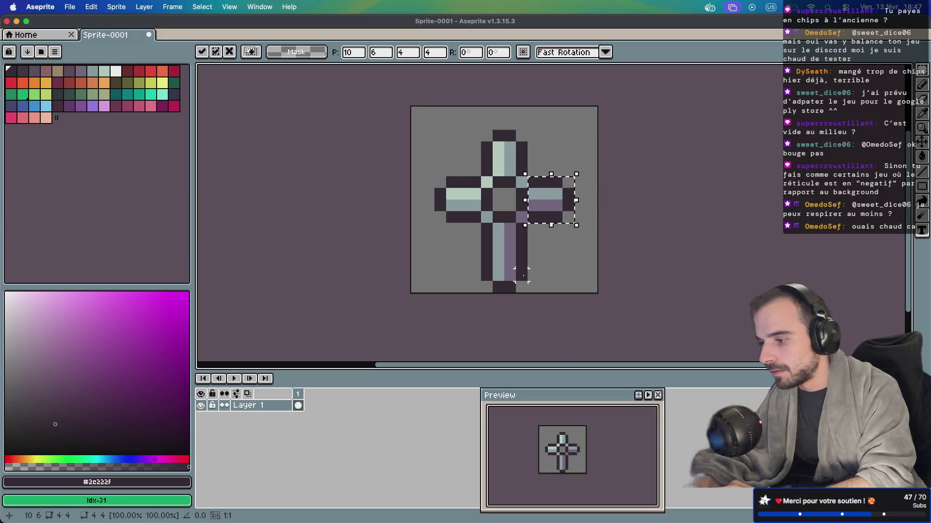
mouse_move(526, 291)
mouse_down()
mouse_move(482, 248)
mouse_move(498, 254)
mouse_move(498, 236)
mouse_up()
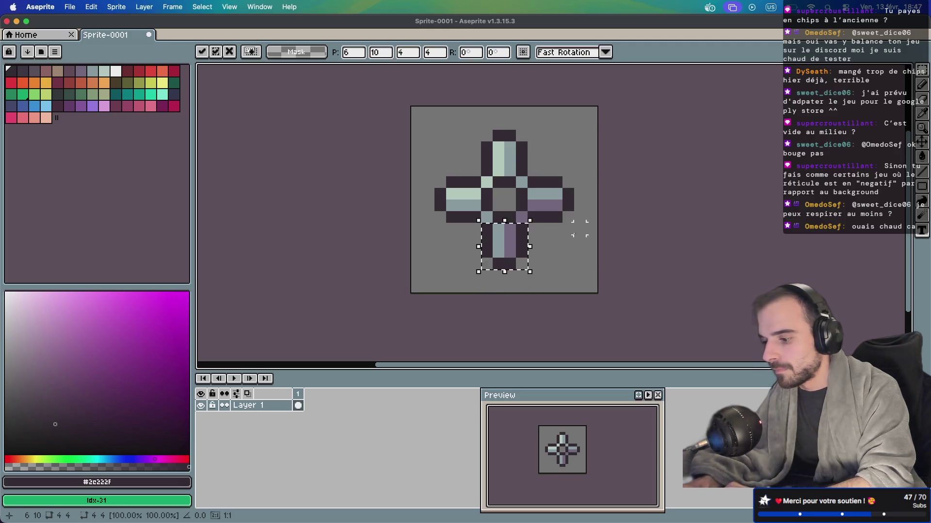
click(556, 251)
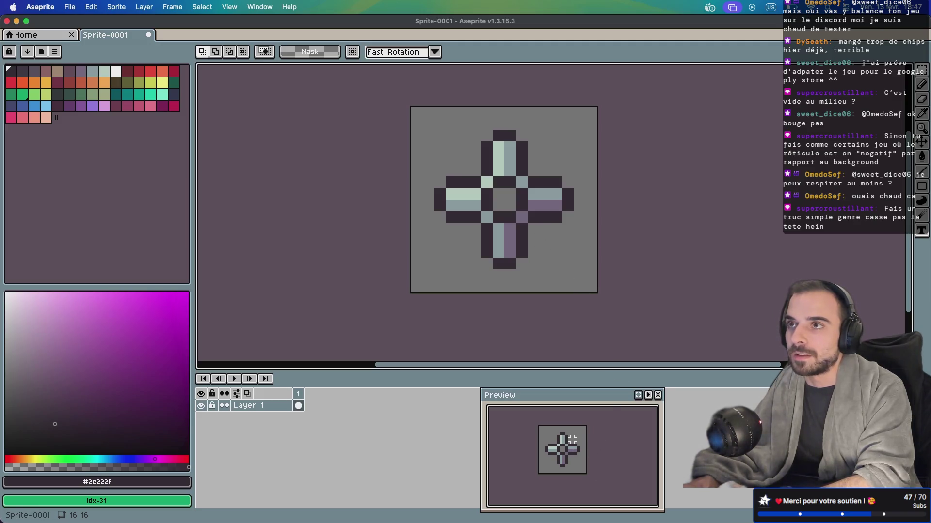
alt+click(318, 215)
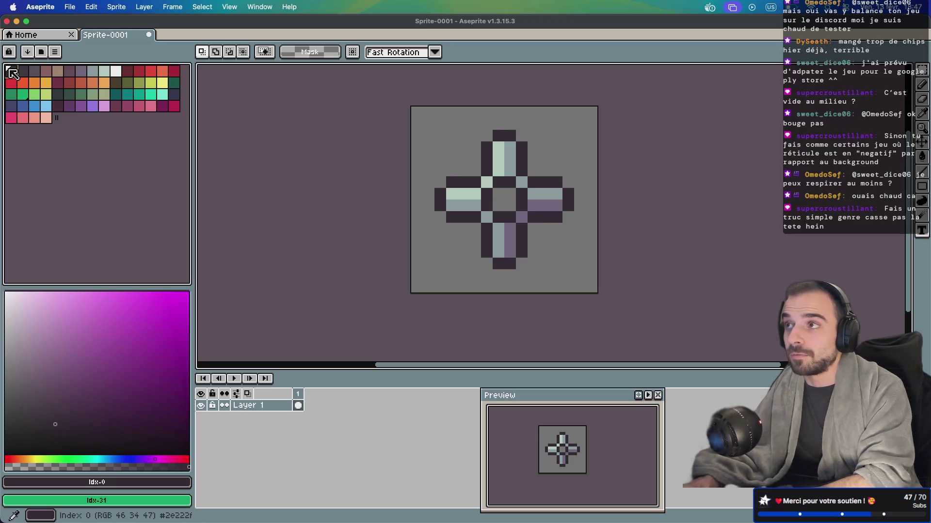
key(g)
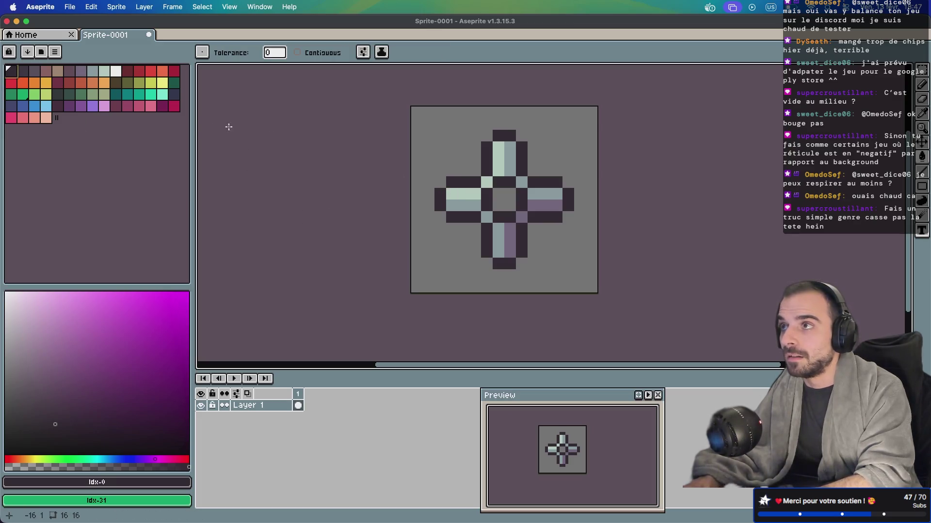
key(ctrl)
key(super+s)
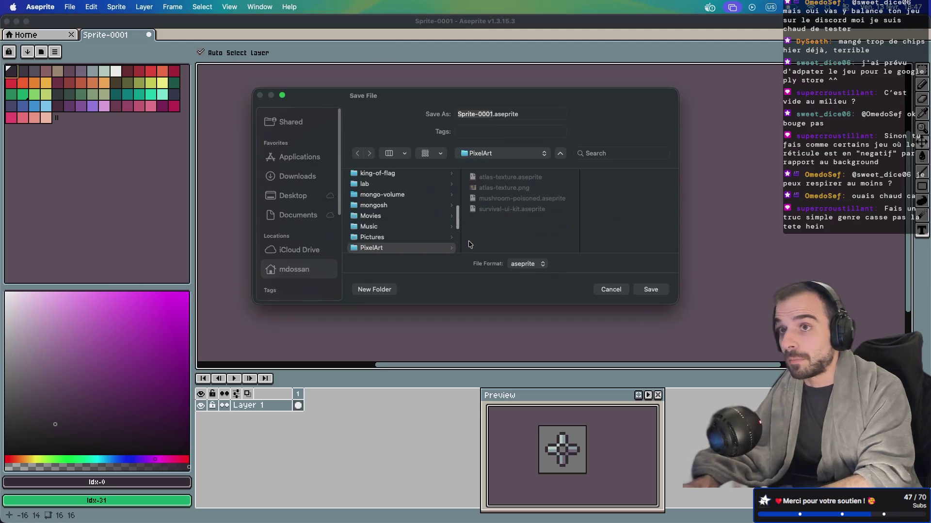
key(Escape)
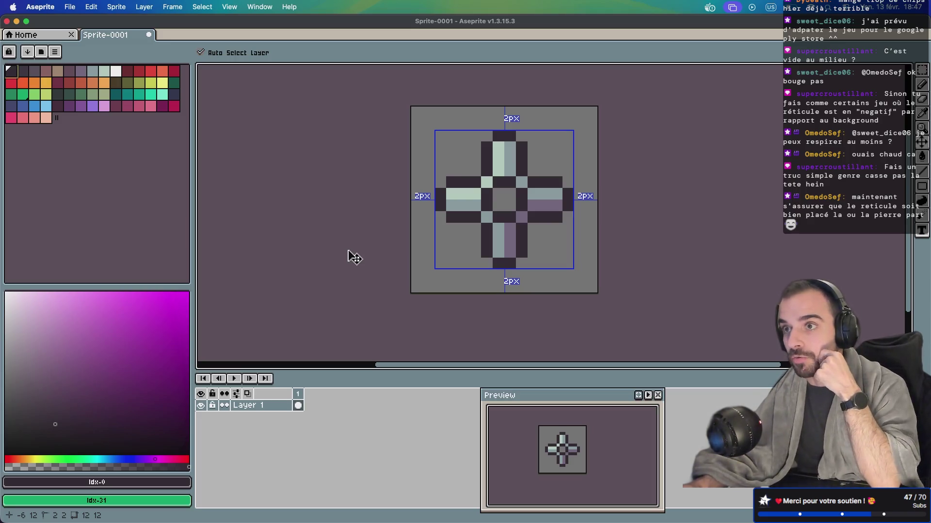
key(ctrl+d)
key(g)
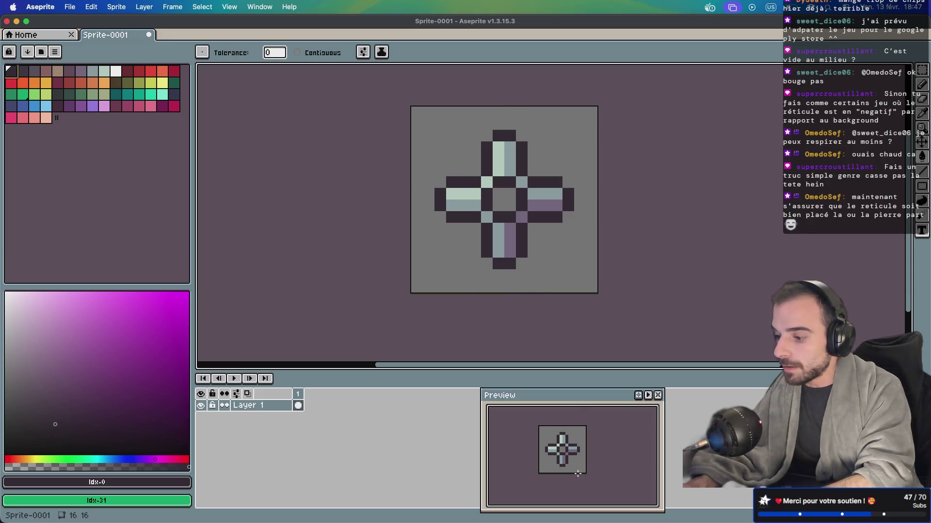
key(v)
key(ctrl+a)
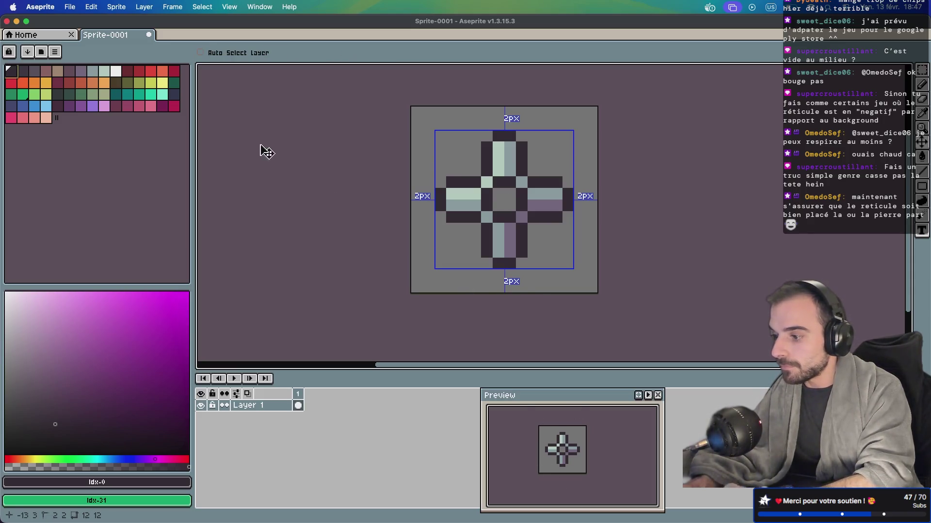
key(ctrl+d)
click(46, 83)
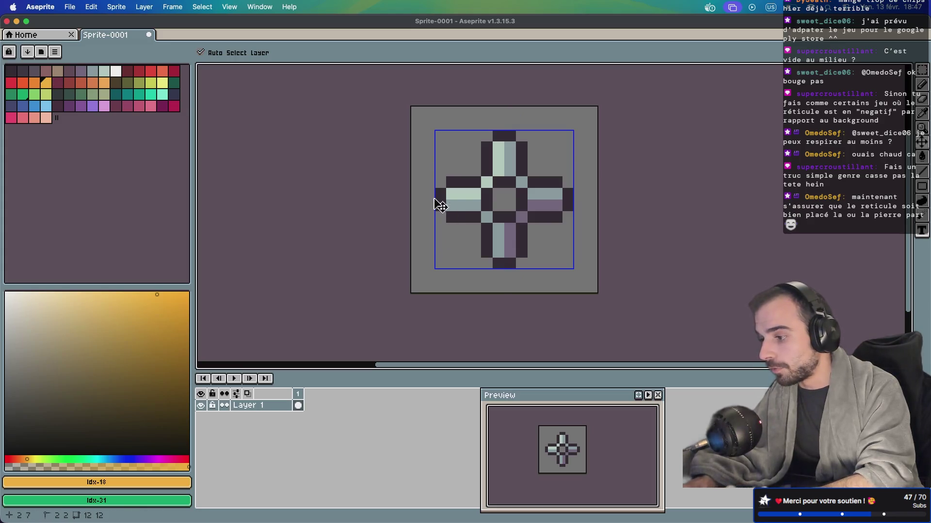
Bucket-fill the mint stripes yellow-orange, the light stripes orange and the purple stripes red-orange
key(g)
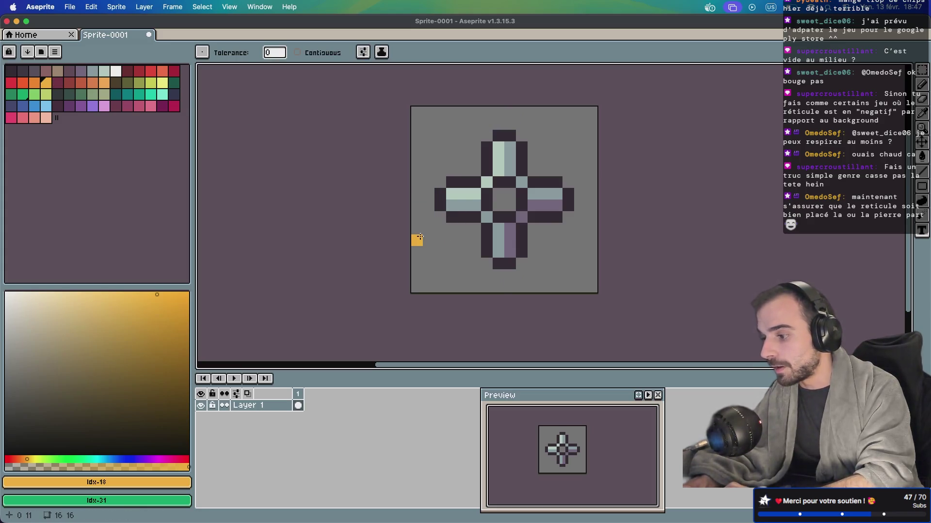
click(461, 195)
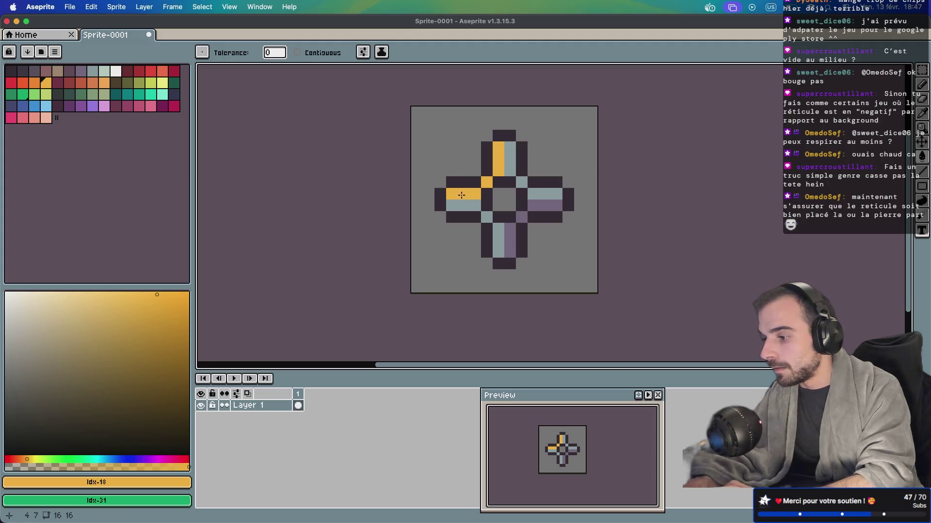
click(34, 83)
click(503, 233)
key(super+z)
click(506, 233)
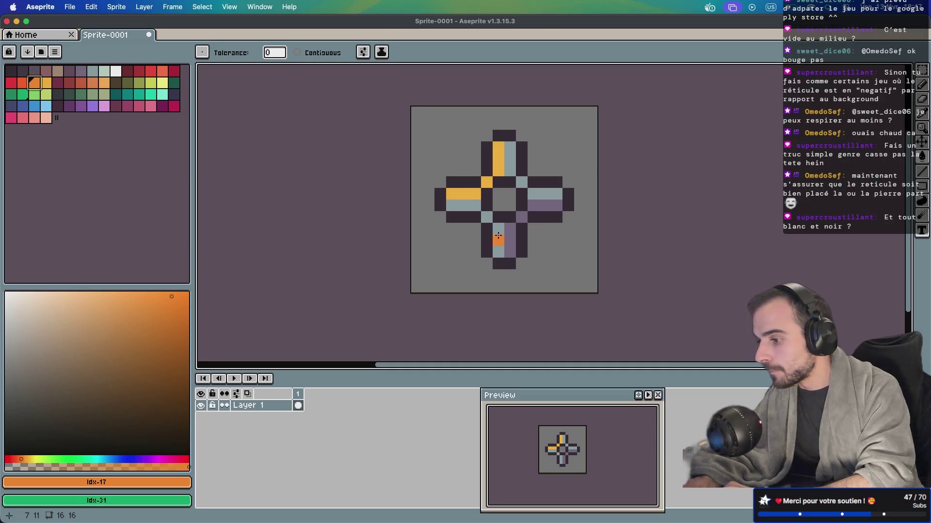
key(super+z)
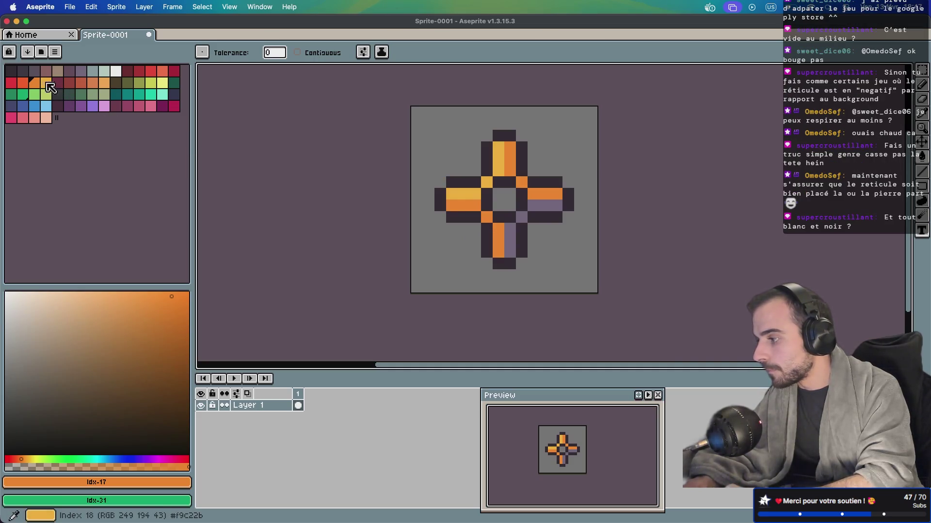
click(55, 84)
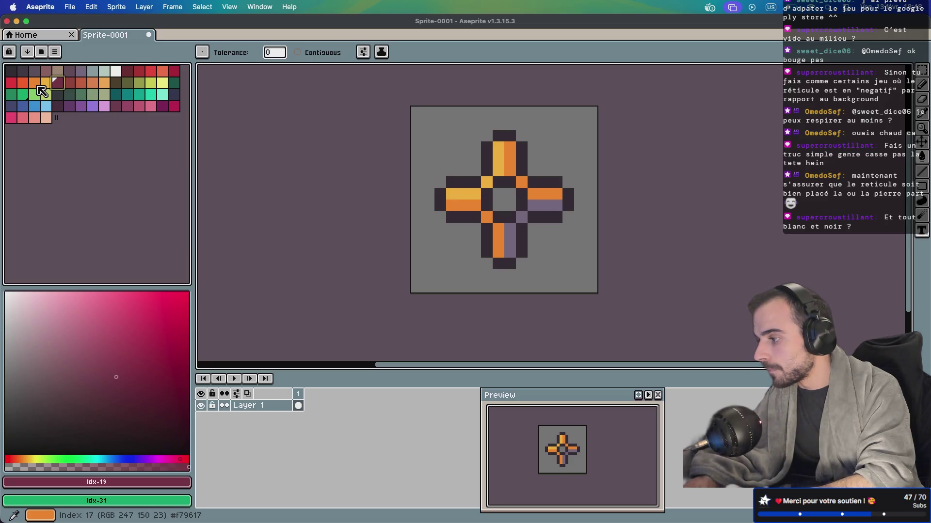
click(35, 84)
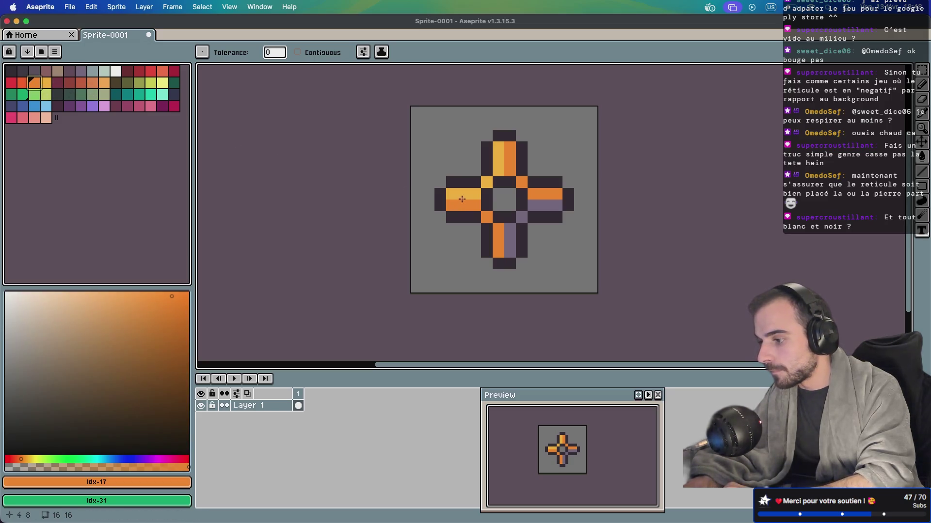
click(23, 84)
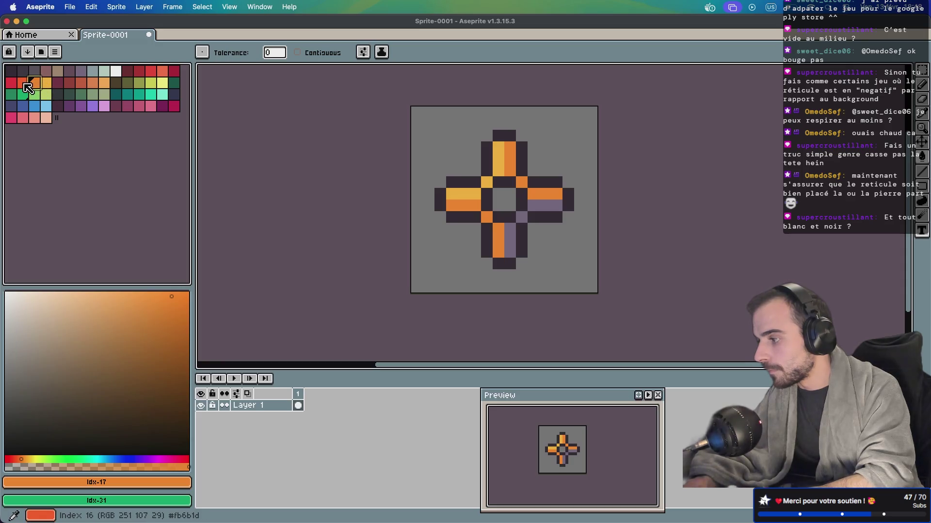
click(510, 243)
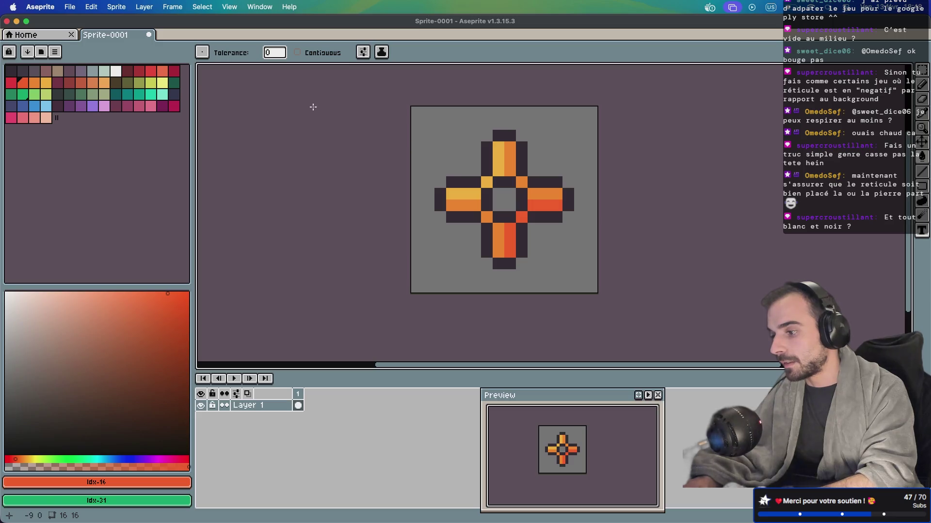
Try white and then dark fills on the cross stripes, undoing back to the orange scheme
click(115, 71)
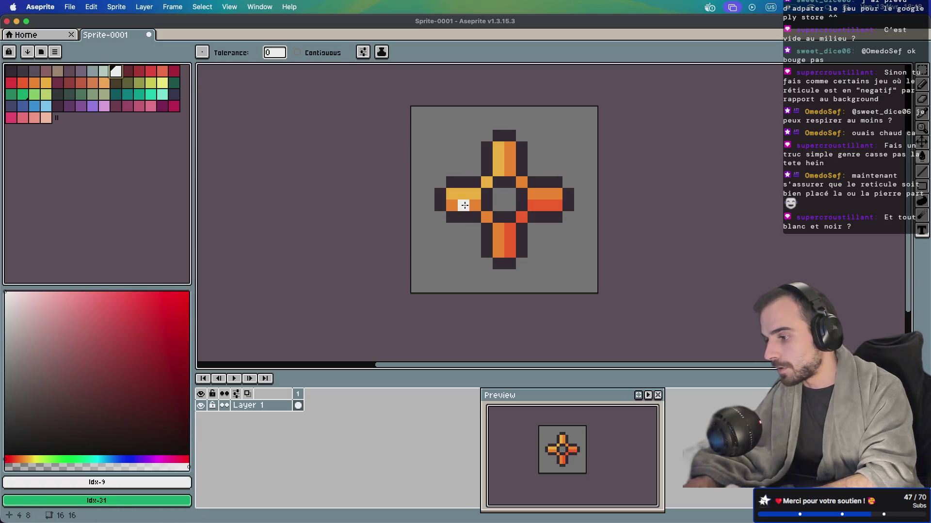
click(464, 194)
click(464, 205)
click(506, 234)
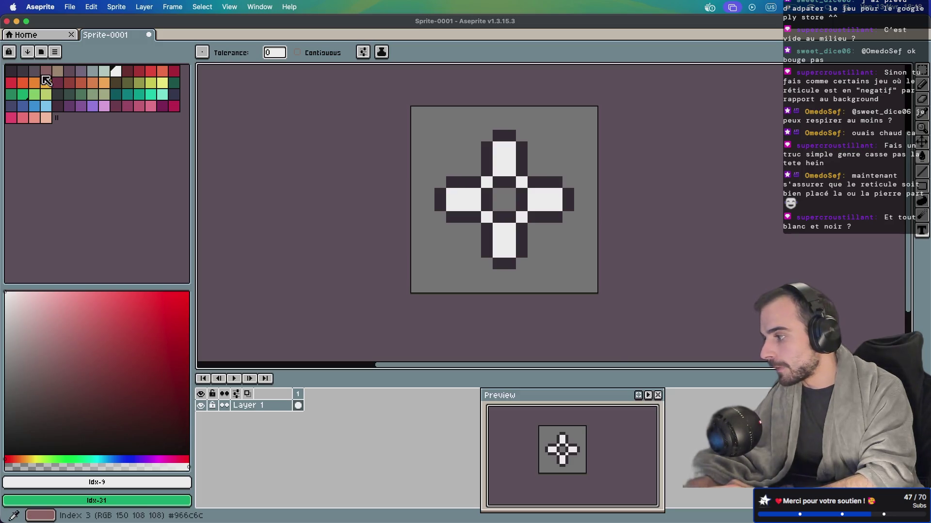
click(16, 71)
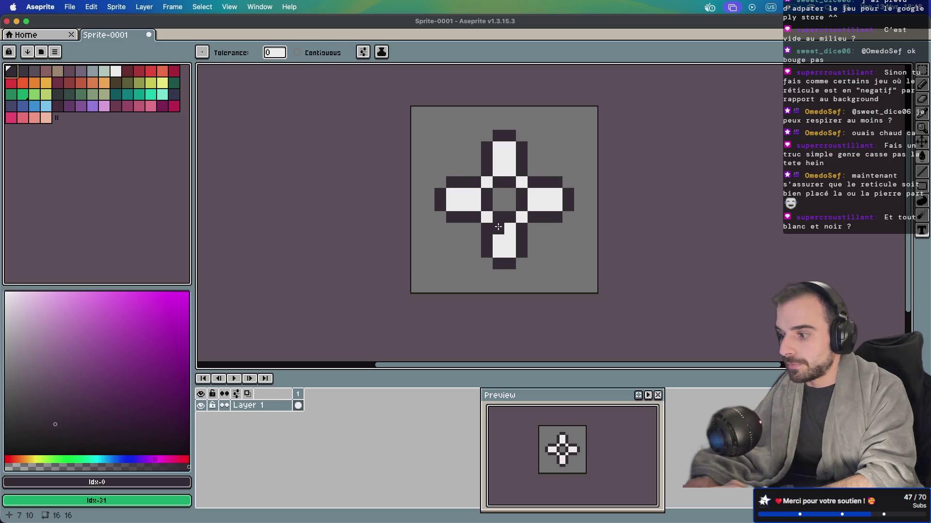
click(461, 203)
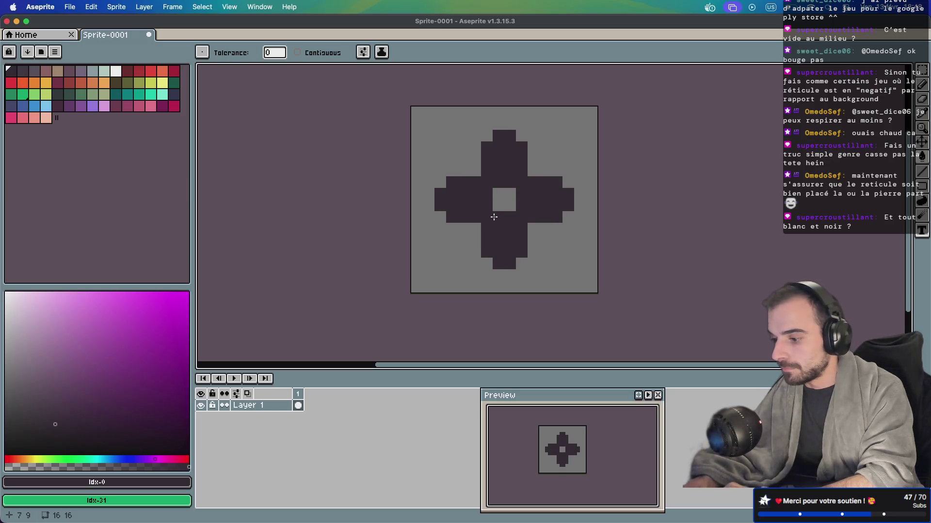
key(super+z)
key(super+z)
key(super+z)
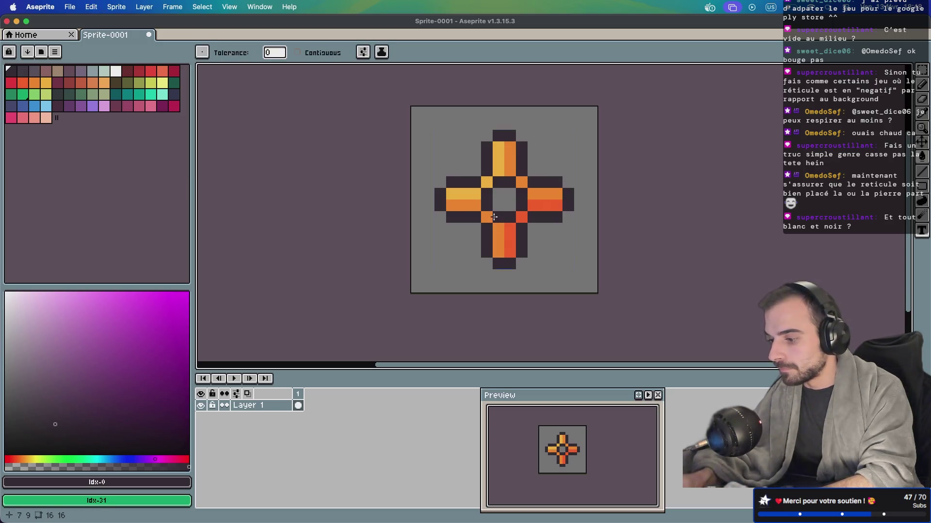
Test yellow-orange and pale yellow outlines, undo both, and bring up the save dialog
click(46, 82)
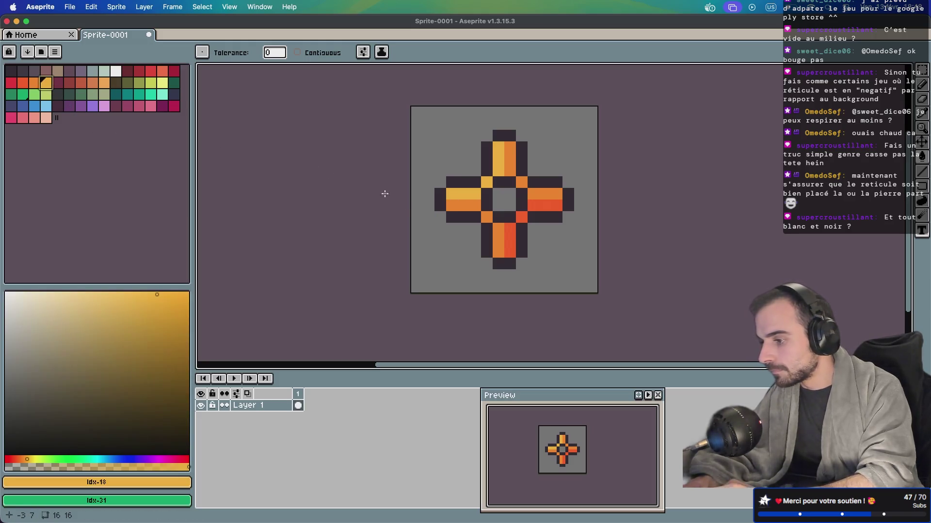
click(438, 196)
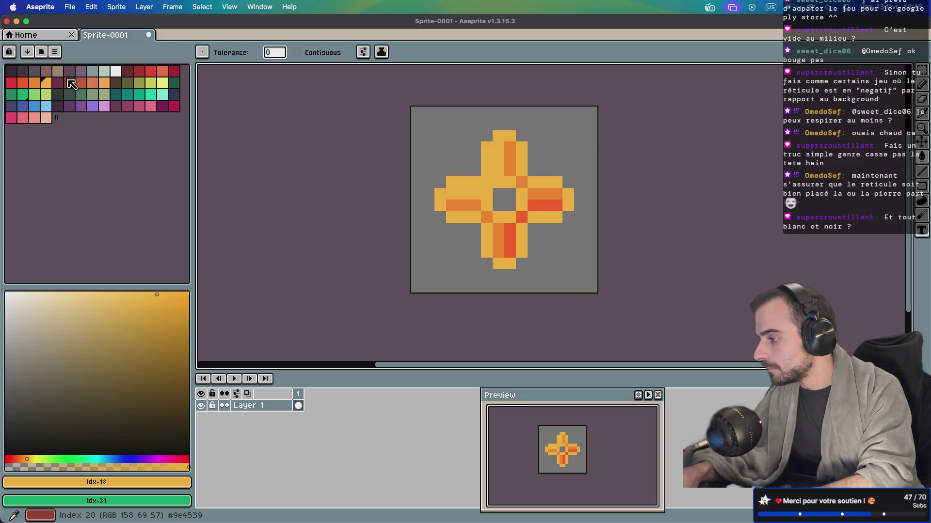
key(ctrl+z)
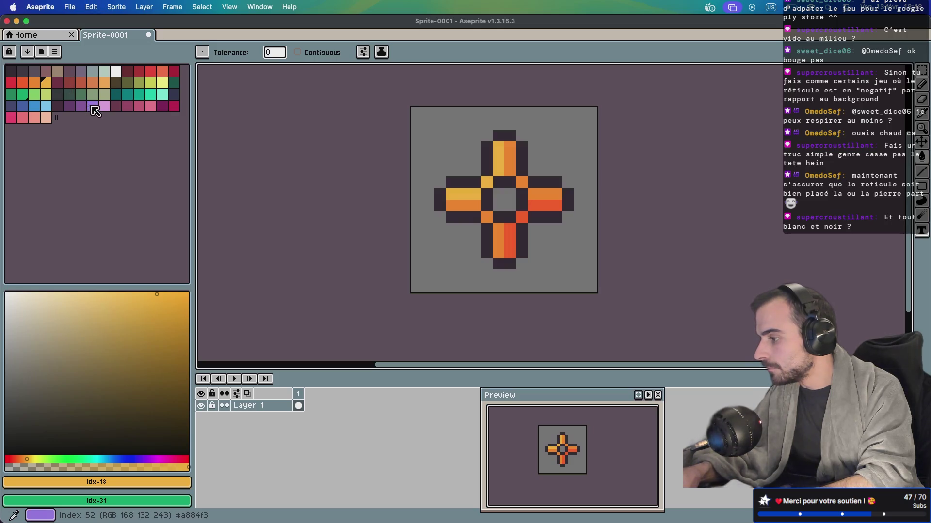
click(162, 83)
click(447, 213)
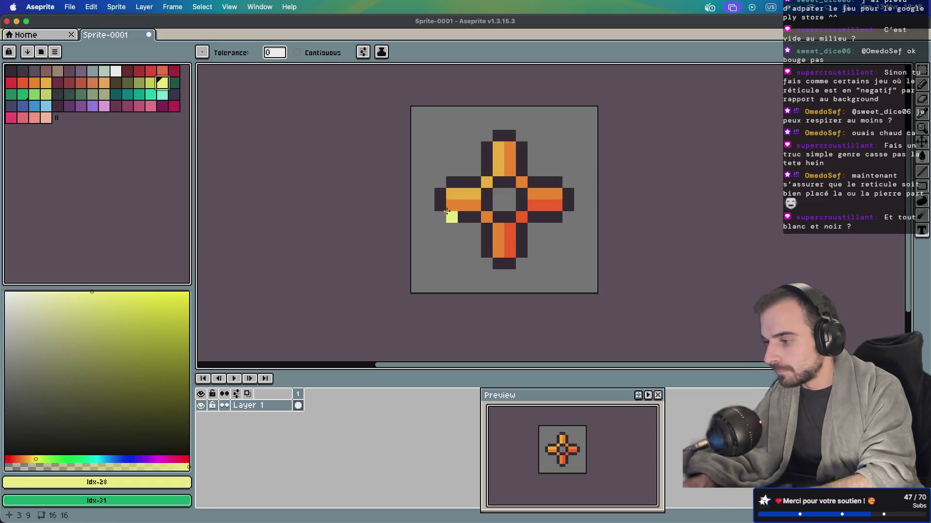
click(444, 205)
key(ctrl+z)
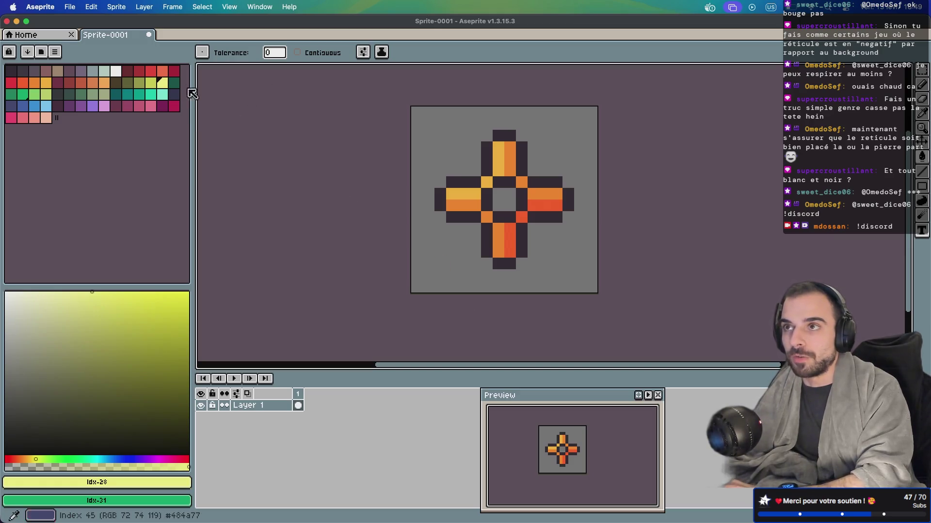
key(super+s)
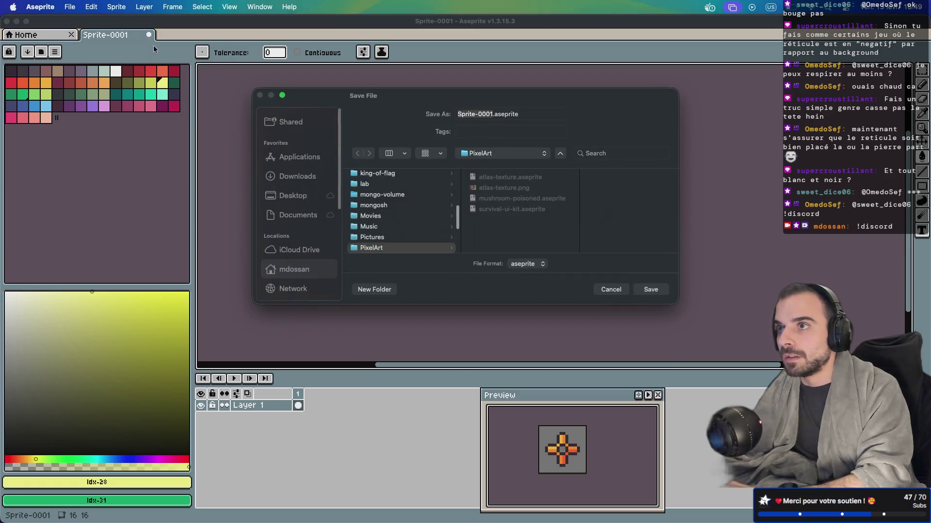
Name the file 'reticle' and save it as reticle.aseprite inside github's PixelArt folder
text(reticle)
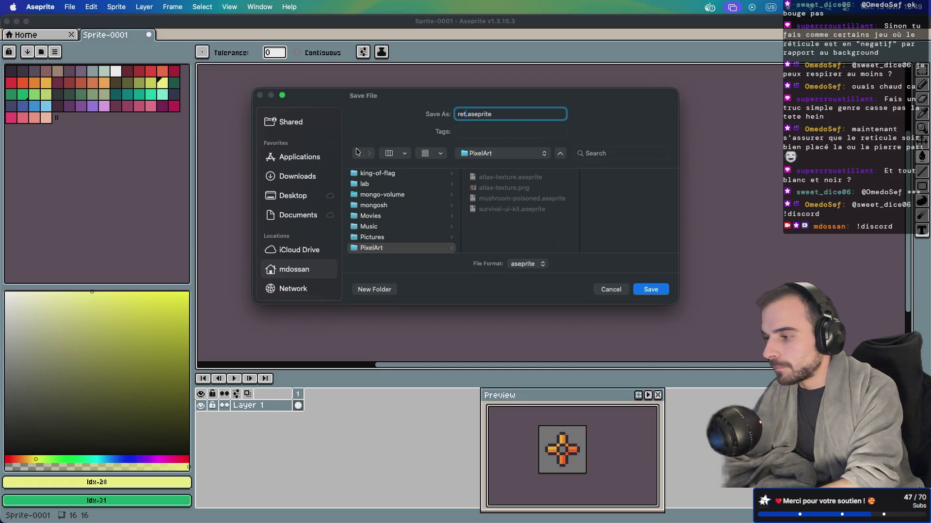
scroll(383, 226, down, 2)
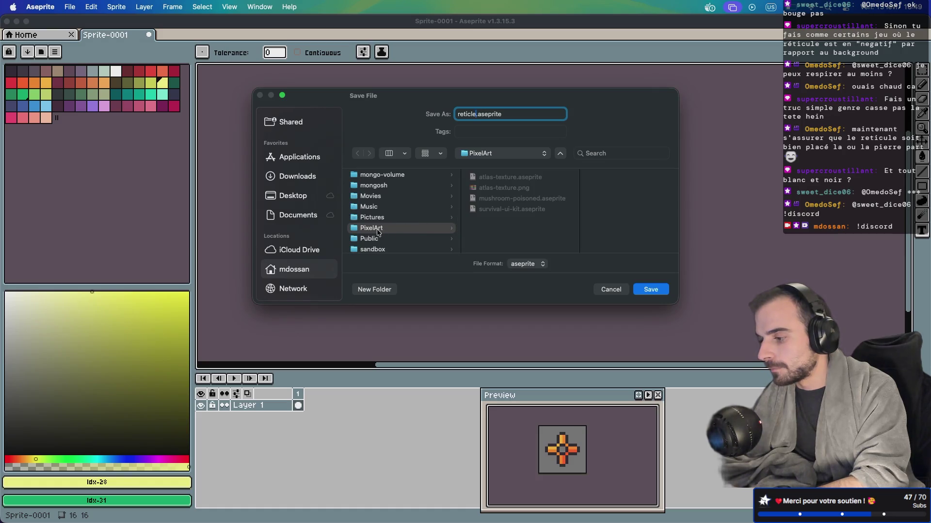
scroll(380, 231, up, 5)
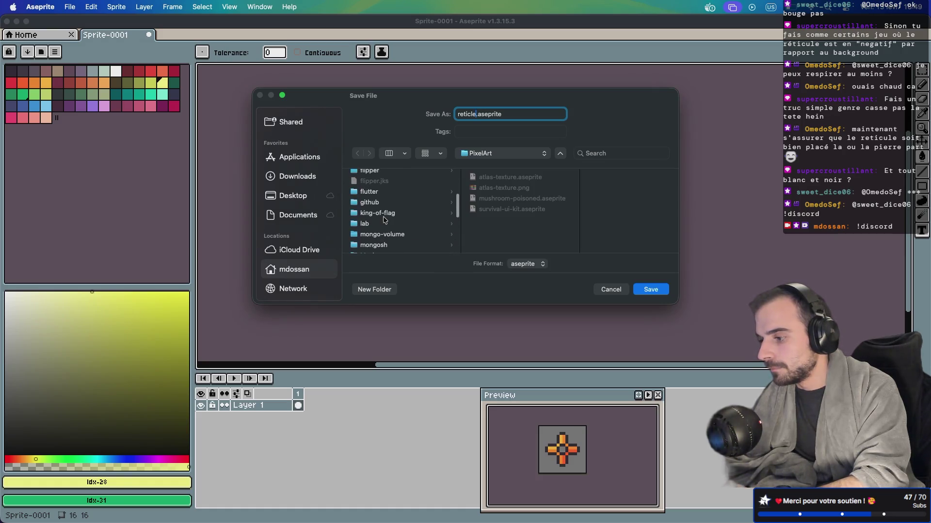
click(376, 204)
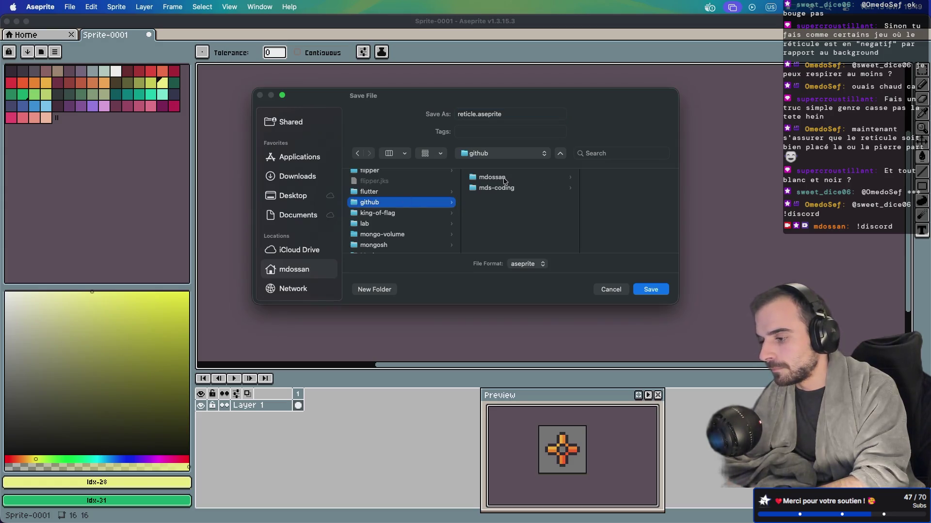
scroll(411, 206, down, 4)
click(378, 228)
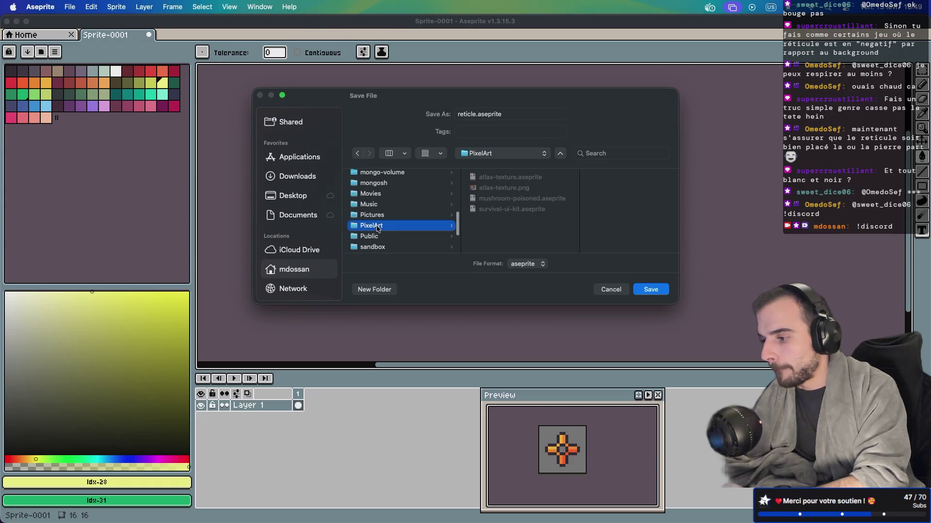
click(649, 289)
key(v)
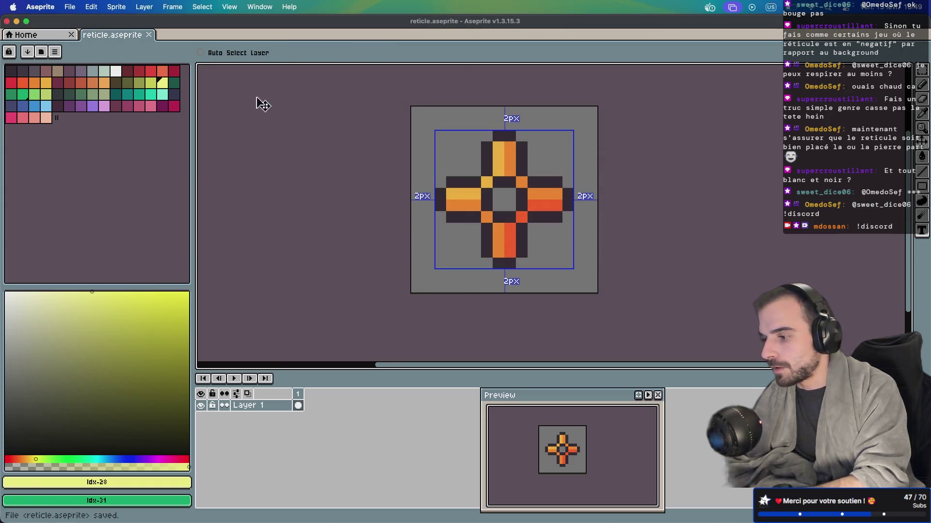
click(33, 7)
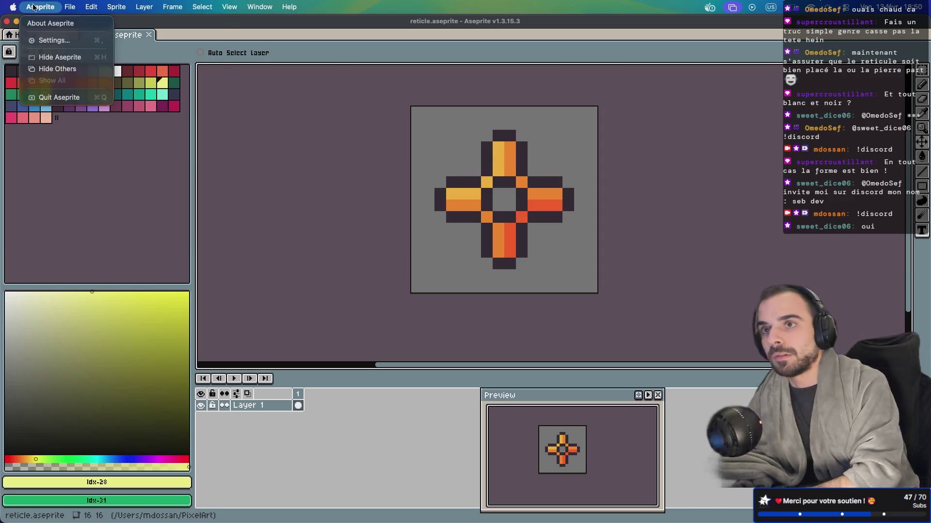
mouse_move(173, 7)
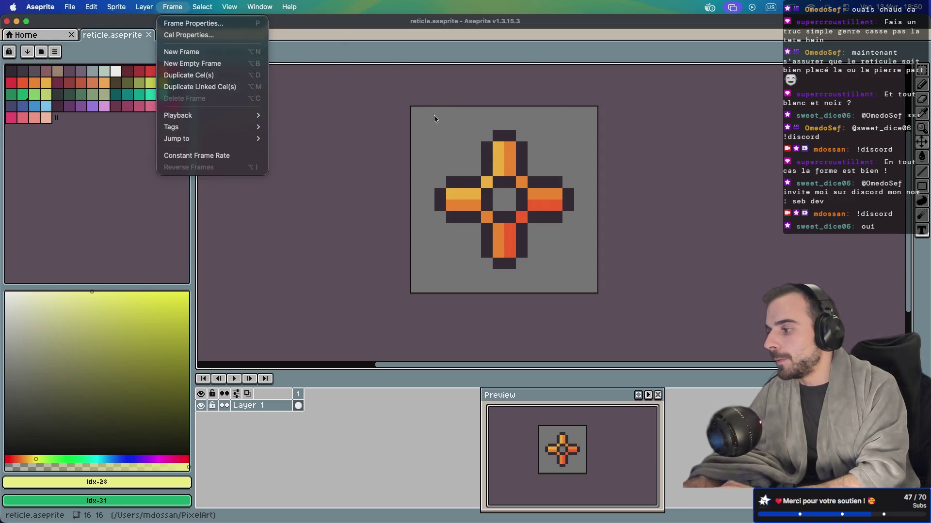
mouse_move(66, 4)
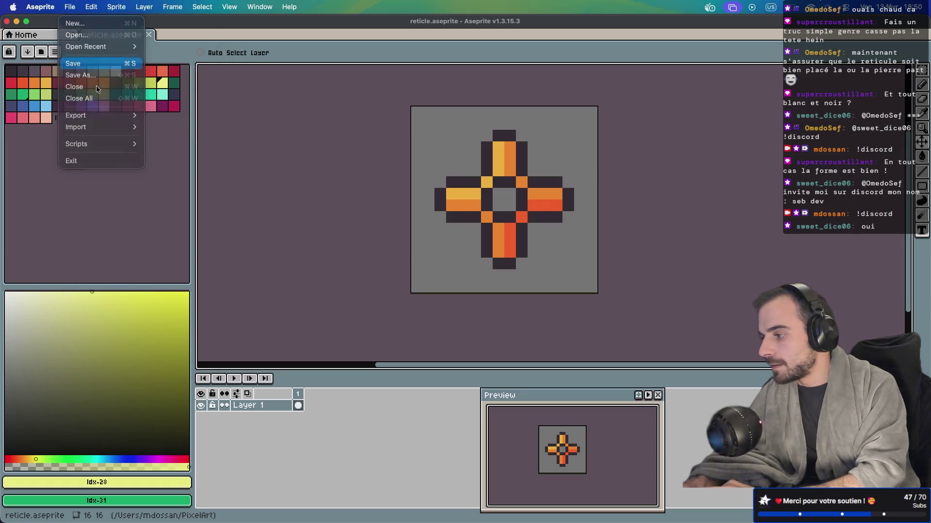
Start File > Export As and browse into the github folder for the output location
click(73, 64)
click(70, 7)
mouse_move(91, 116)
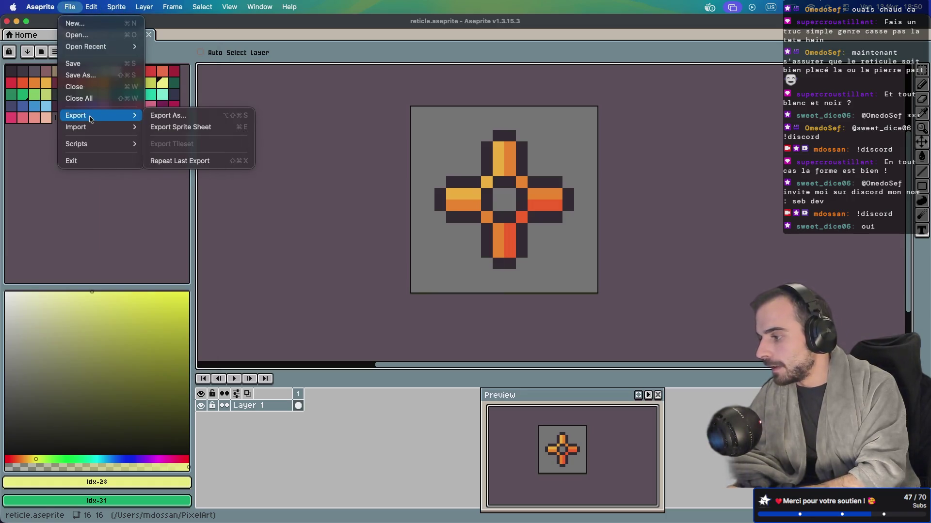
click(173, 119)
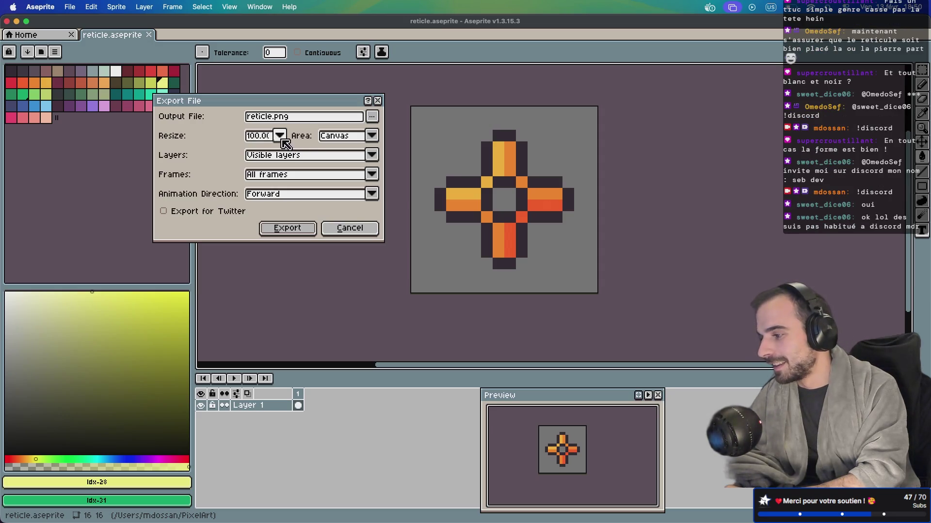
click(371, 117)
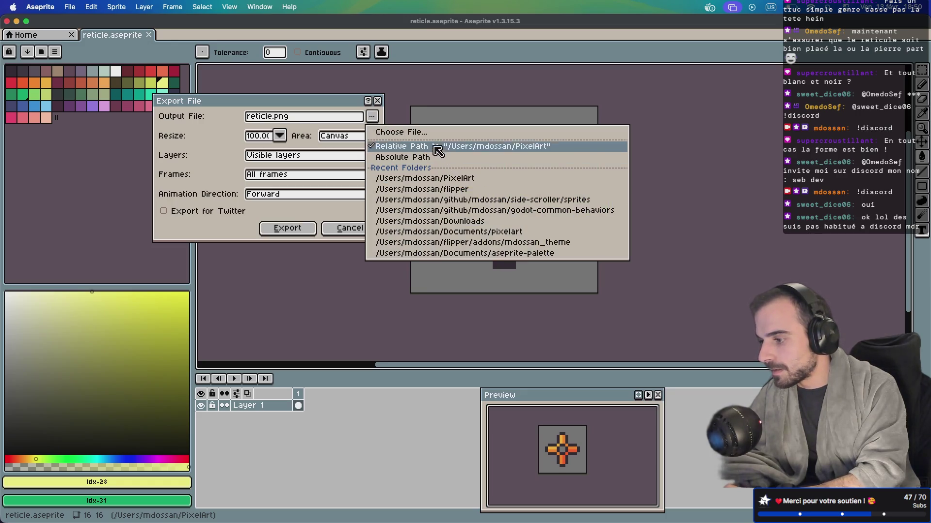
click(453, 131)
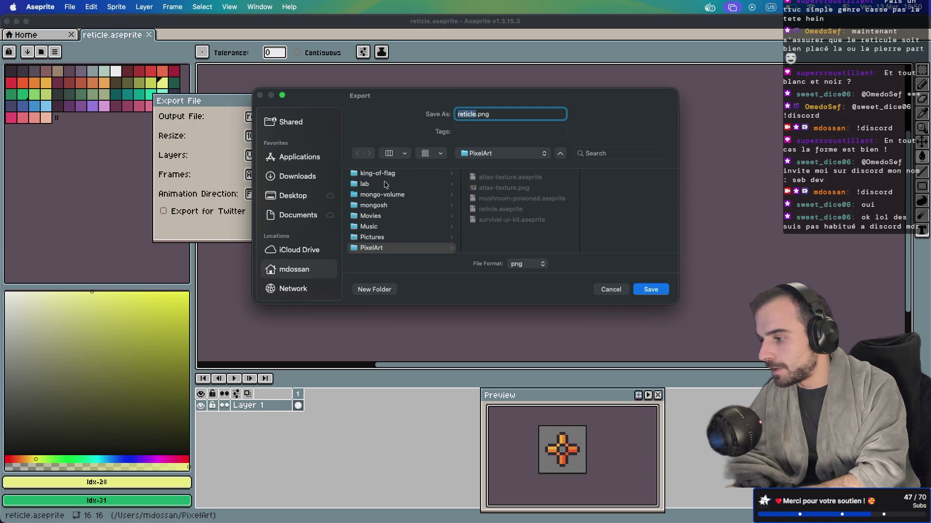
scroll(388, 202, up, 3)
click(388, 201)
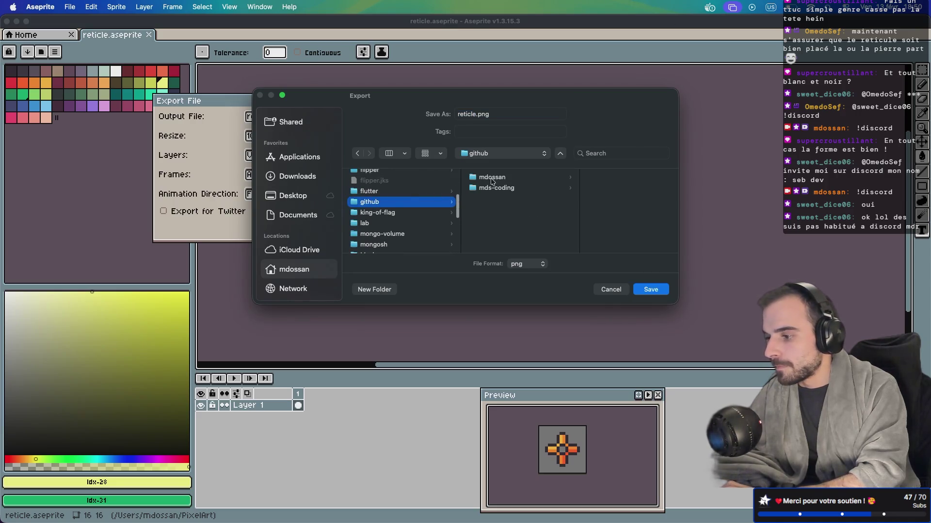
click(507, 177)
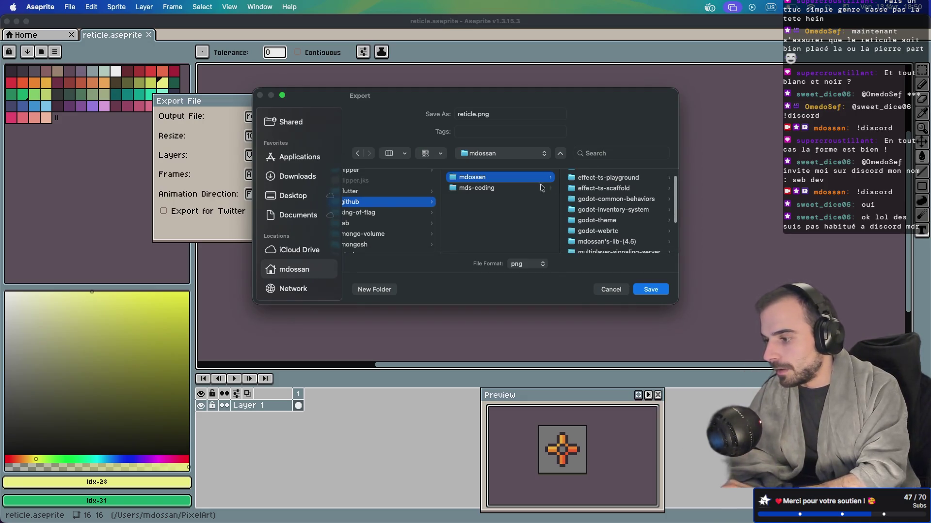
Navigate via mds-coding to king-of-flag.git/main/images and export the sprite as reticle.png
click(515, 187)
scroll(604, 193, down, 3)
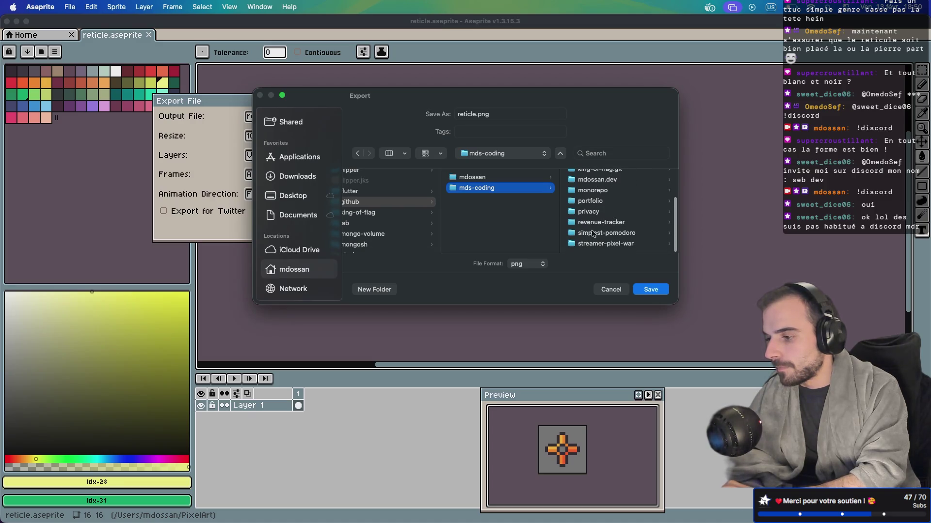
scroll(604, 221, up, 2)
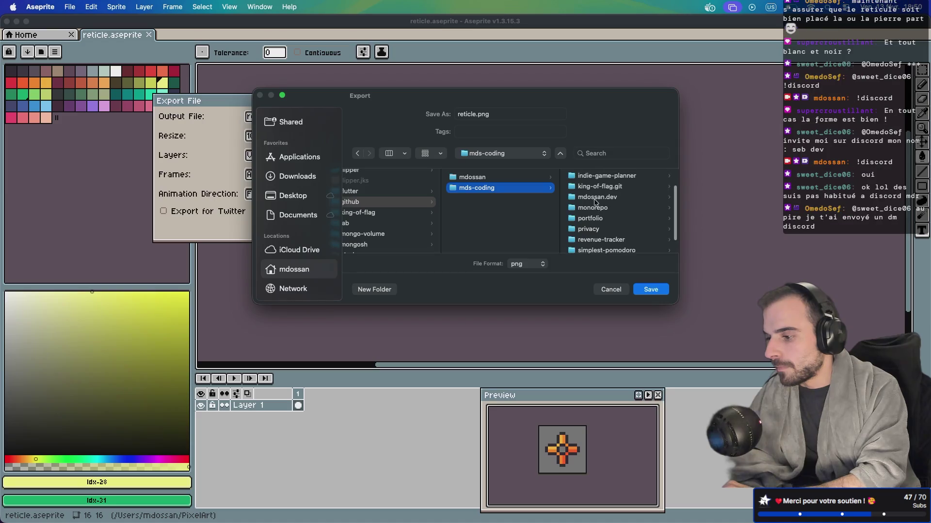
click(595, 190)
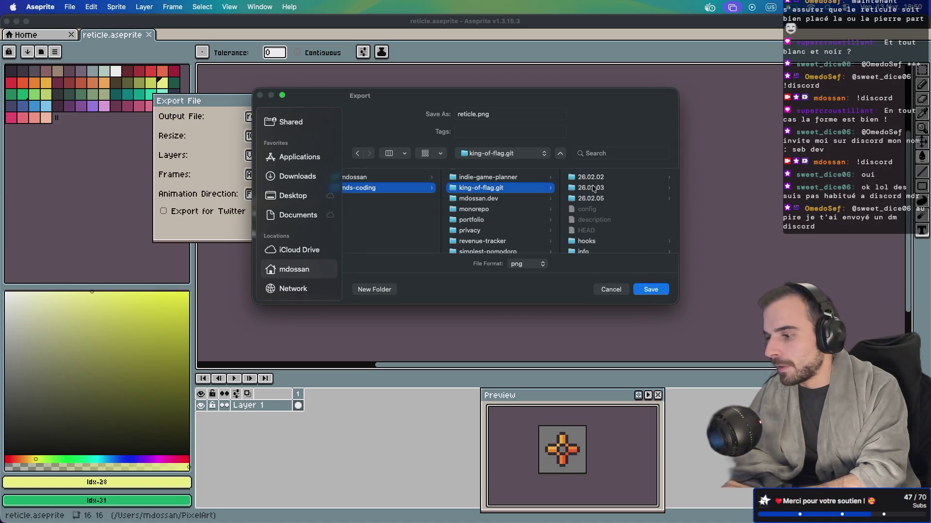
click(589, 232)
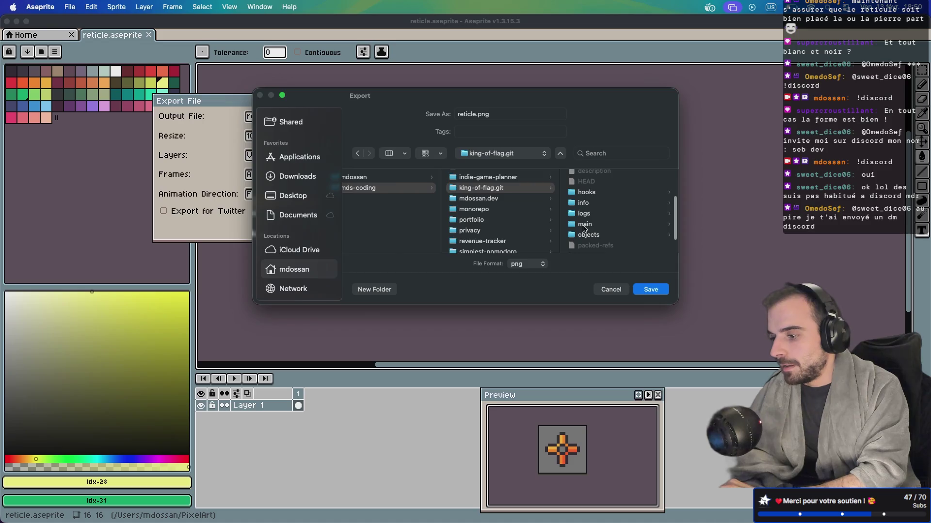
scroll(587, 224, down, 5)
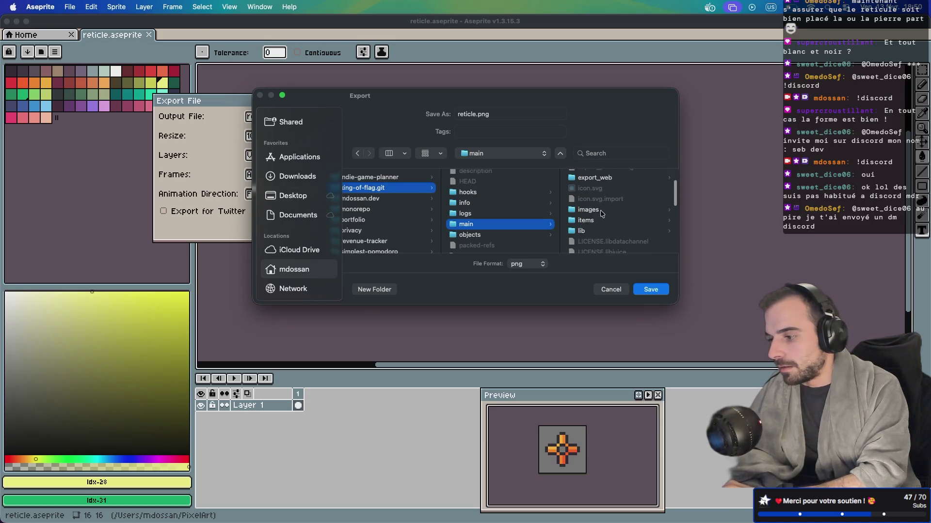
scroll(601, 214, up, 5)
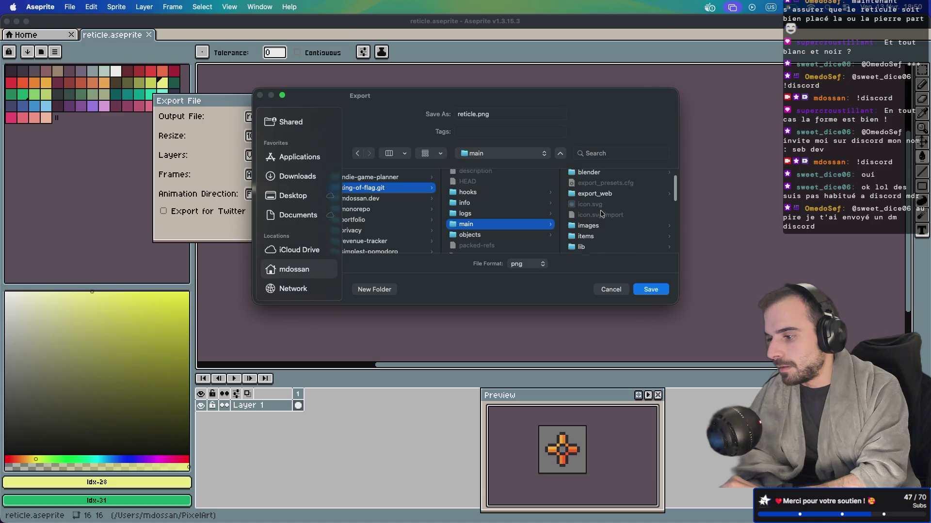
scroll(601, 214, down, 2)
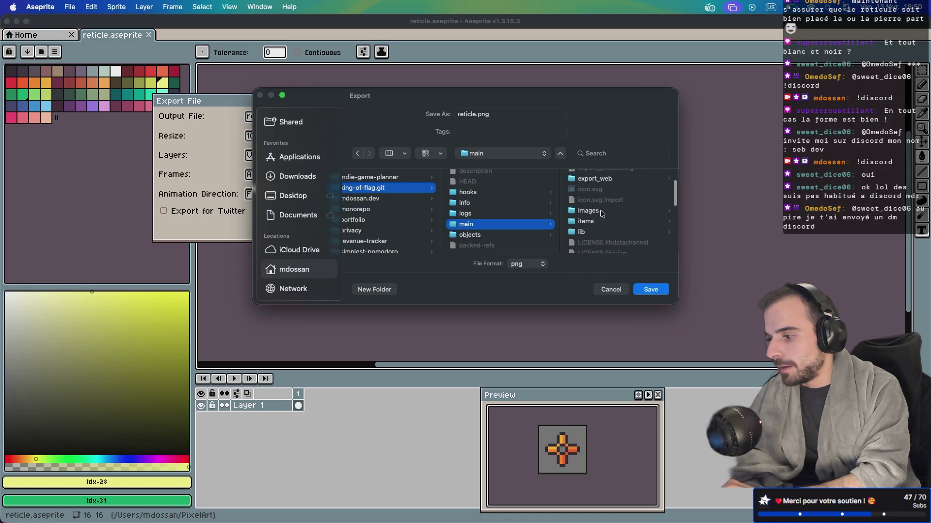
click(596, 214)
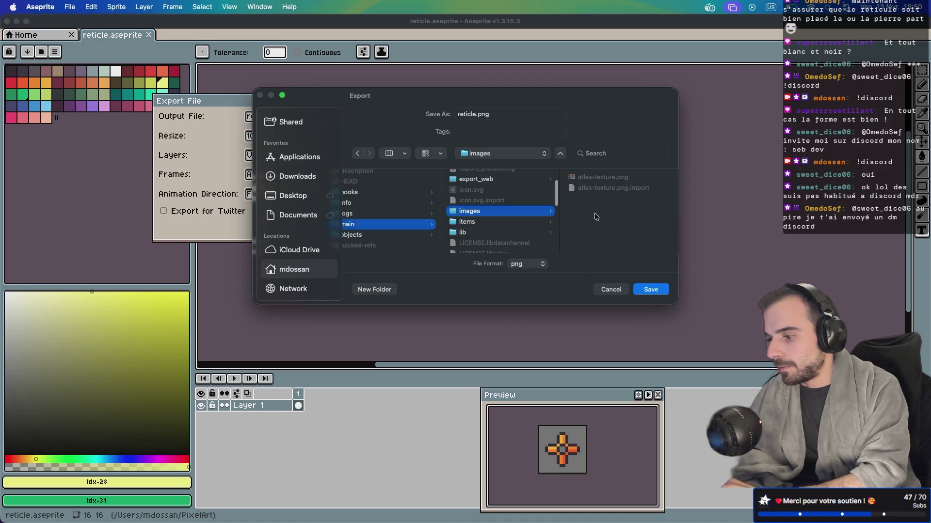
click(651, 290)
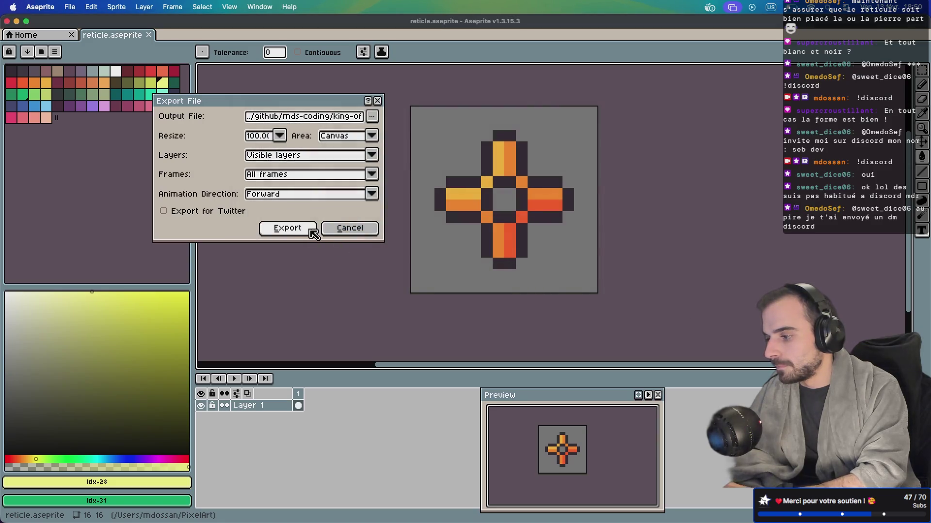
click(306, 236)
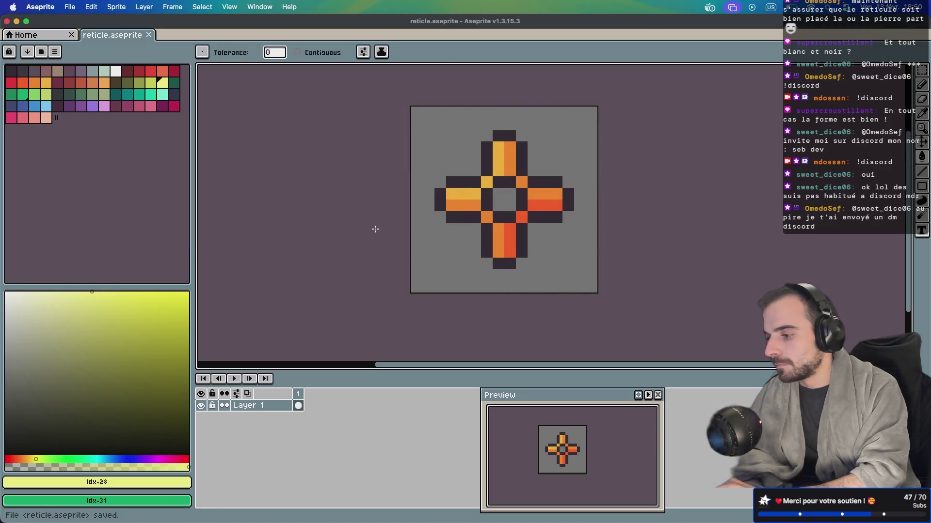
In the Godot editor, delete the Label node from the HUD
key(super+Tab)
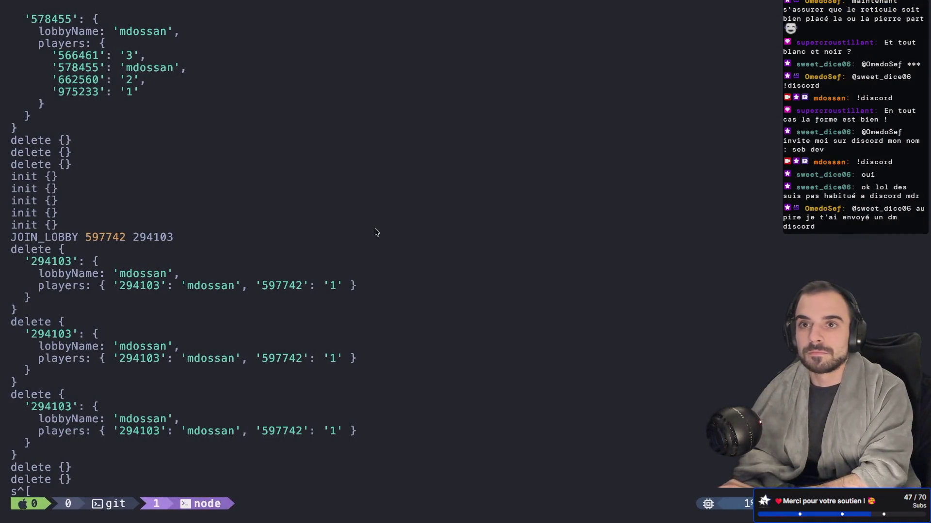
key(super+Tab)
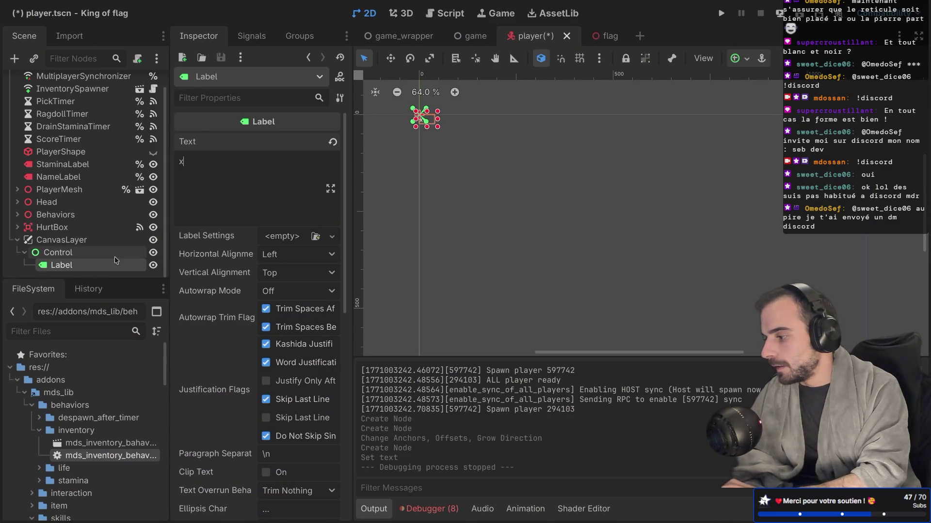
right_click(97, 267)
click(148, 511)
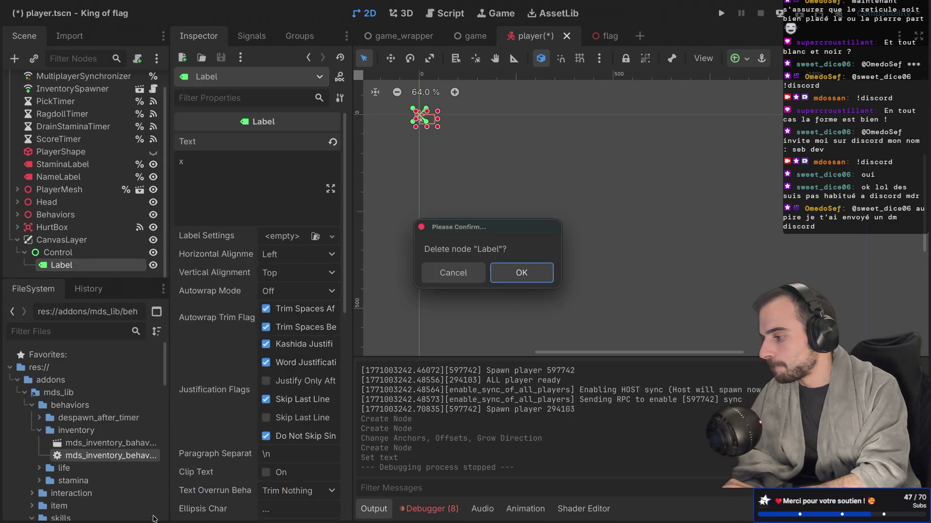
key(Return)
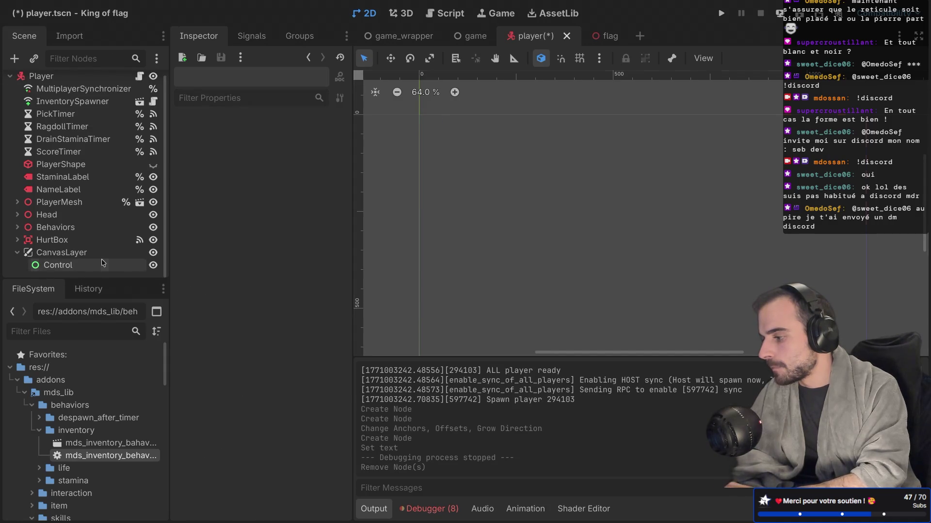
Add a TextureRect child node under the Control node
click(102, 262)
key(ctrl+a)
text(te)
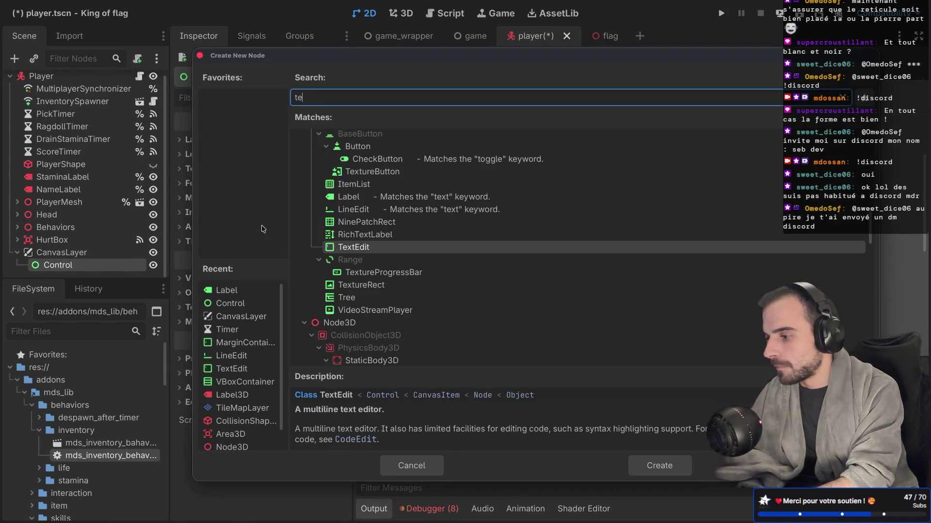
text(xtu)
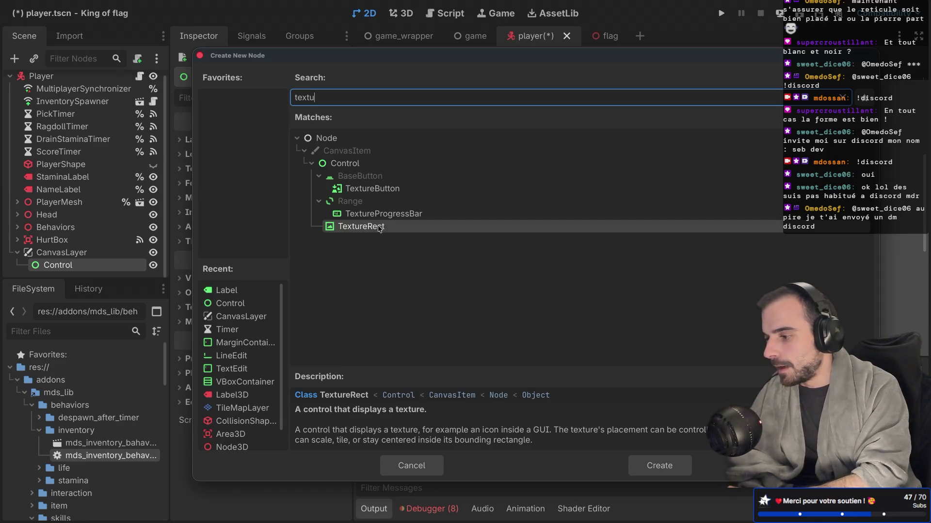
double_click(371, 227)
Load reticle.png as the TextureRect's texture through Quick Load
click(277, 147)
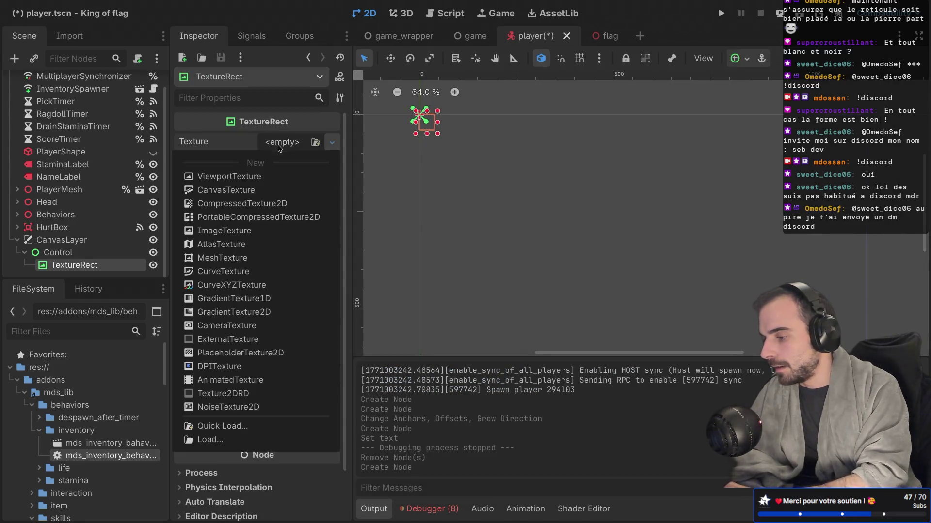
key(Escape)
click(315, 142)
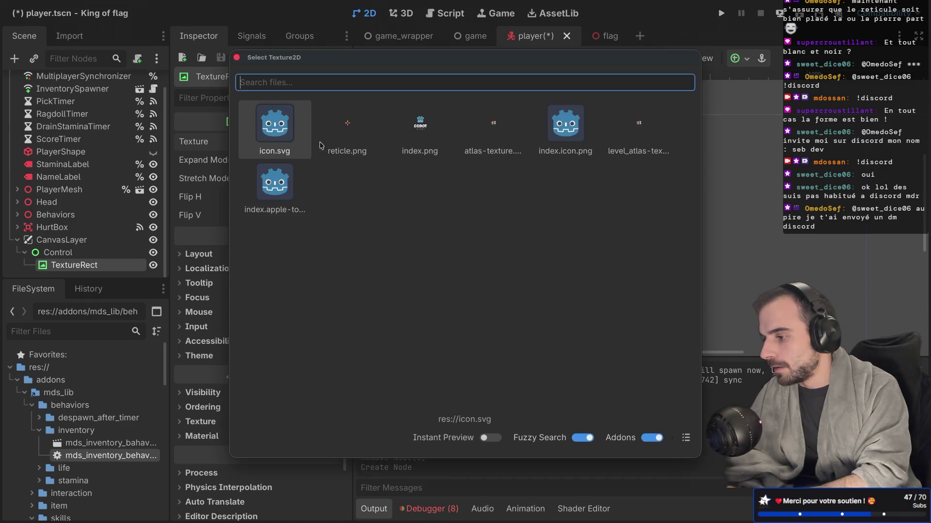
double_click(354, 149)
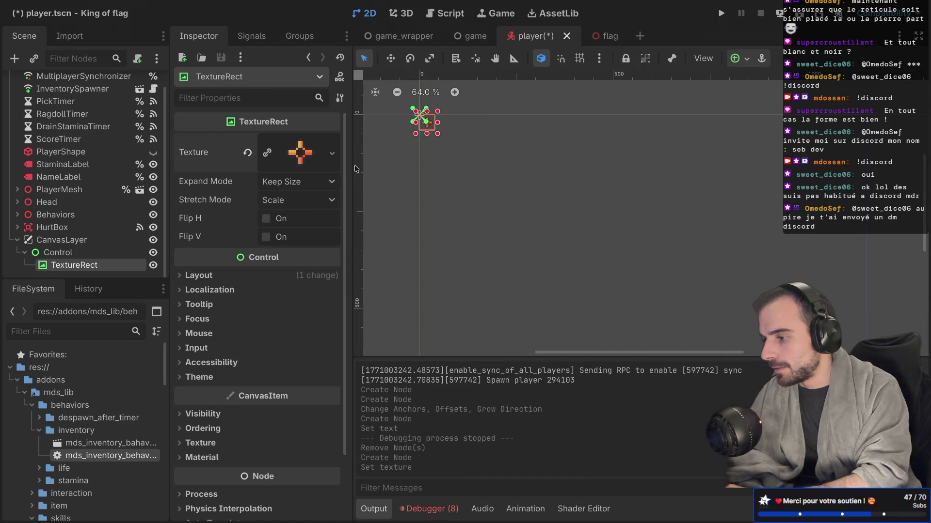
scroll(408, 146, up, 7)
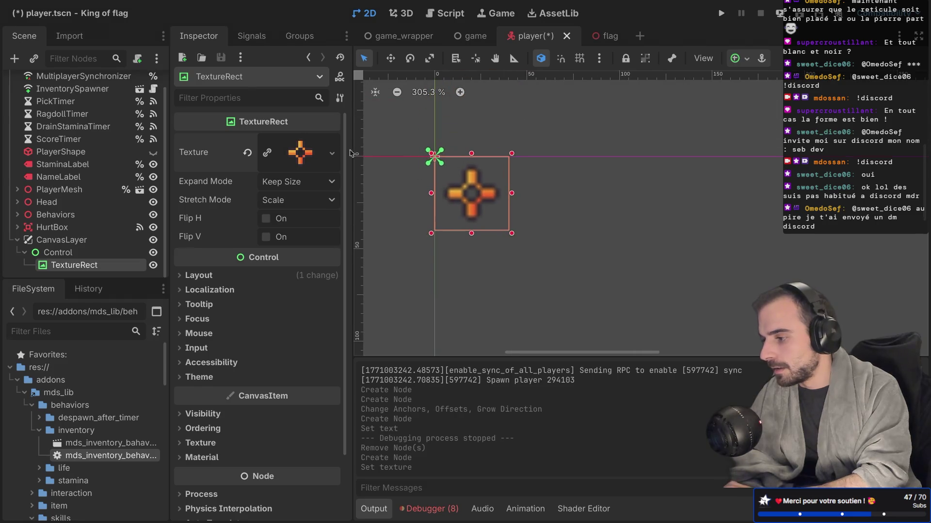
click(68, 6)
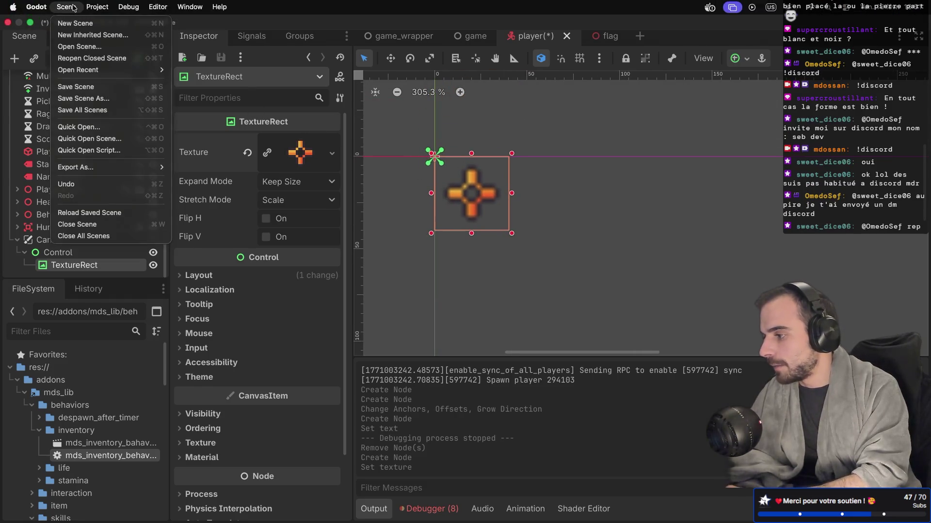
In Project Settings, filter for 'nearest' under rendering and enable Use Nearest Mipmap Filter
mouse_move(97, 7)
click(104, 25)
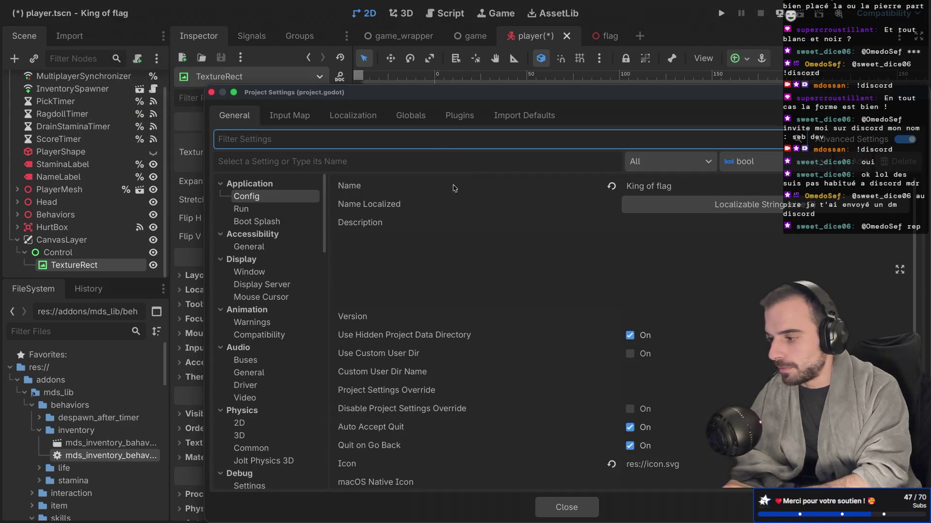
text(interpo)
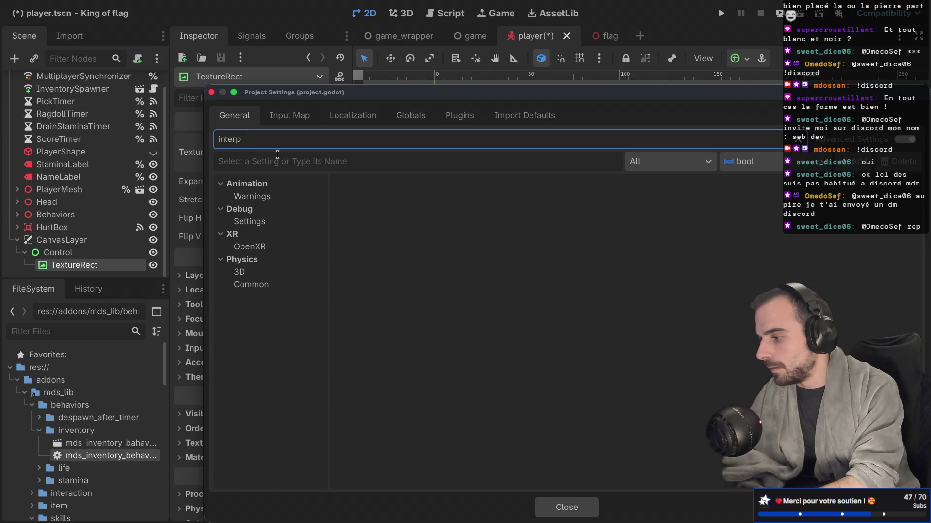
key(BackSpace)
key(BackSpace)
key(BackSpace)
key(BackSpace)
key(BackSpace)
key(BackSpace)
scroll(269, 327, down, 5)
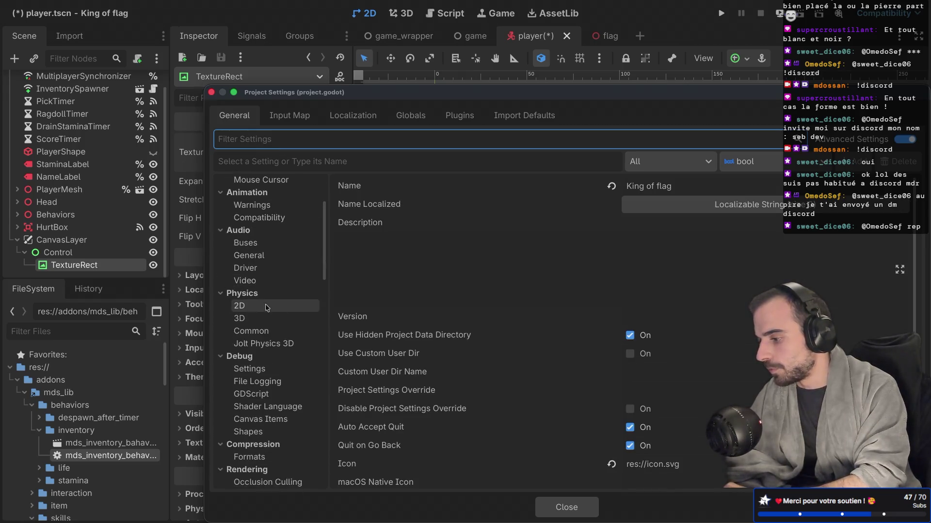
scroll(269, 327, down, 10)
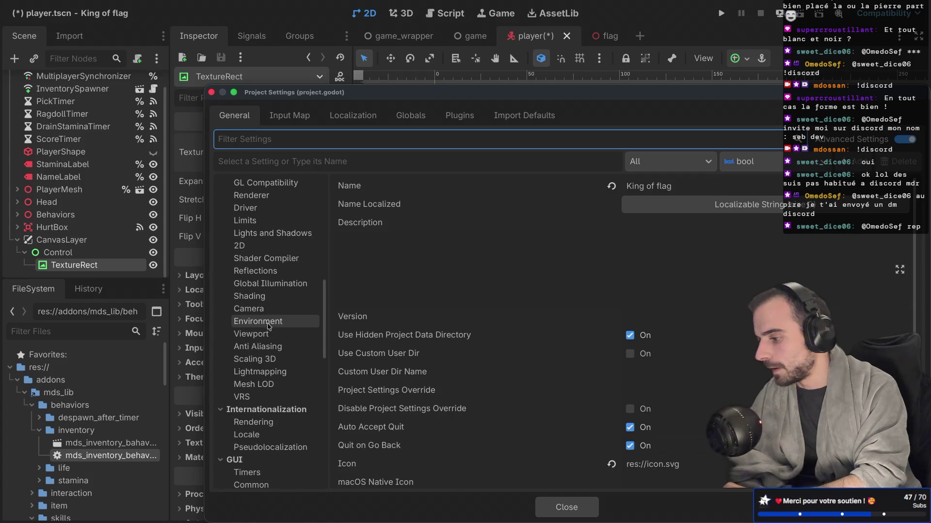
click(252, 257)
click(245, 245)
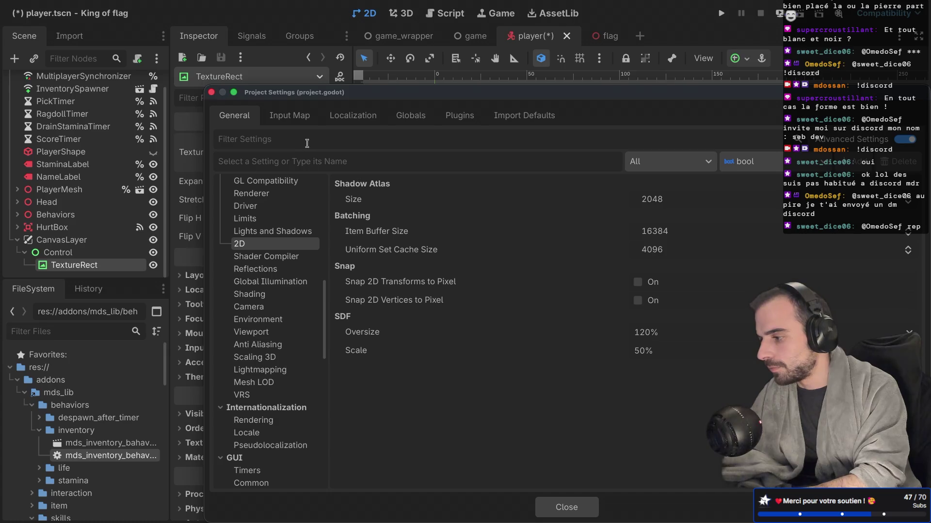
text(neares)
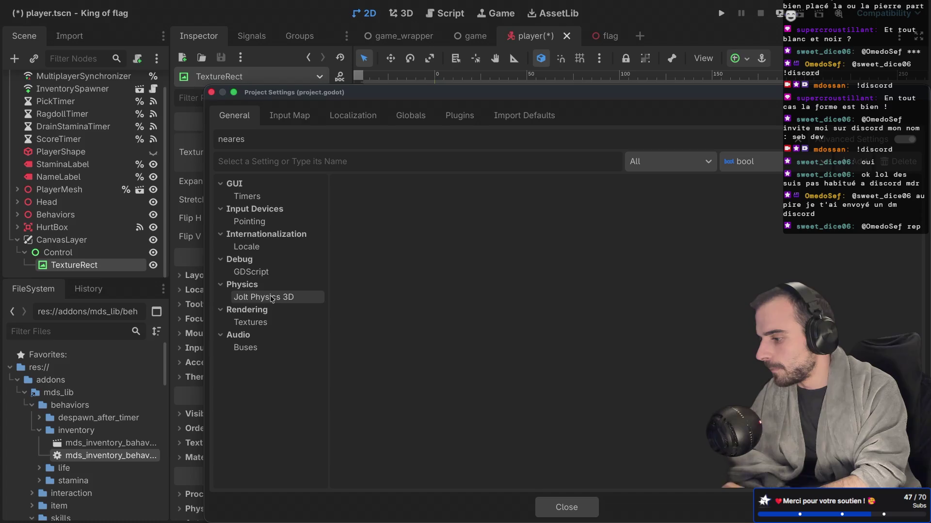
click(252, 323)
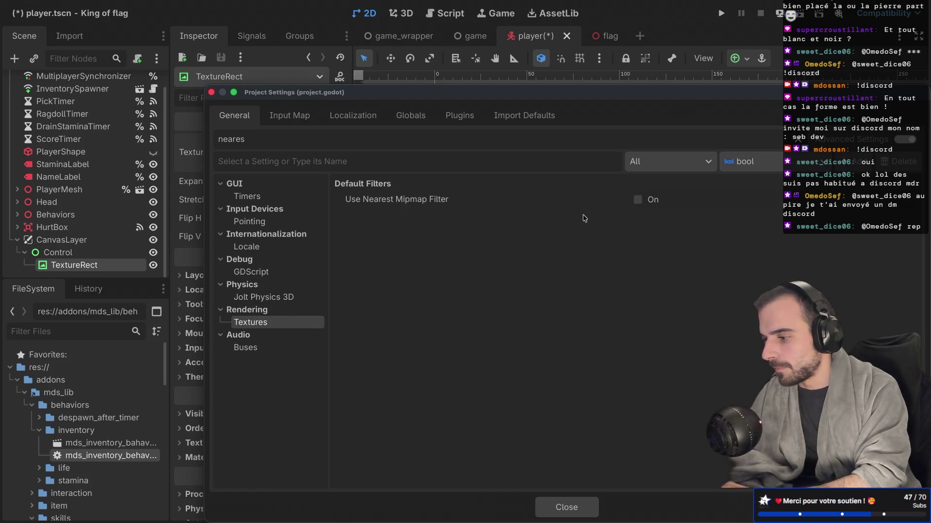
click(638, 201)
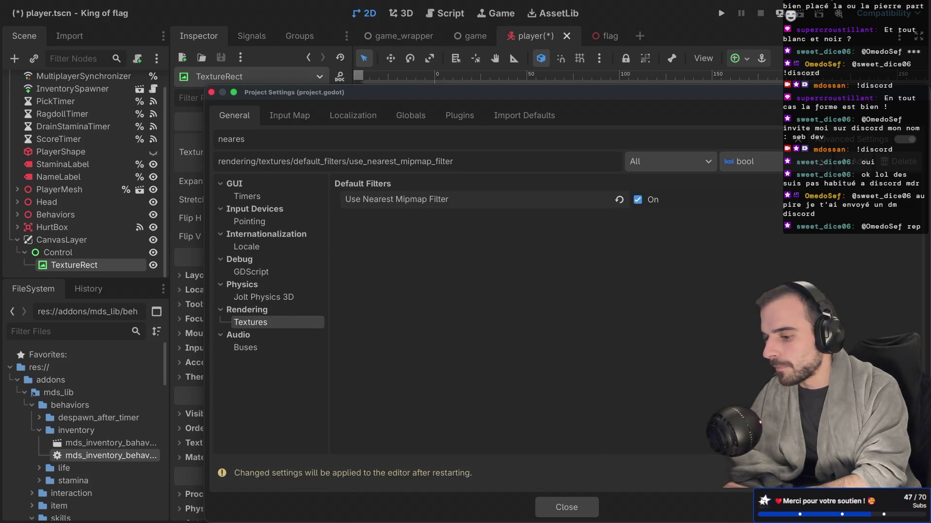
Restore the editor window and reopen Project Settings at Rendering > Textures
key(super+b)
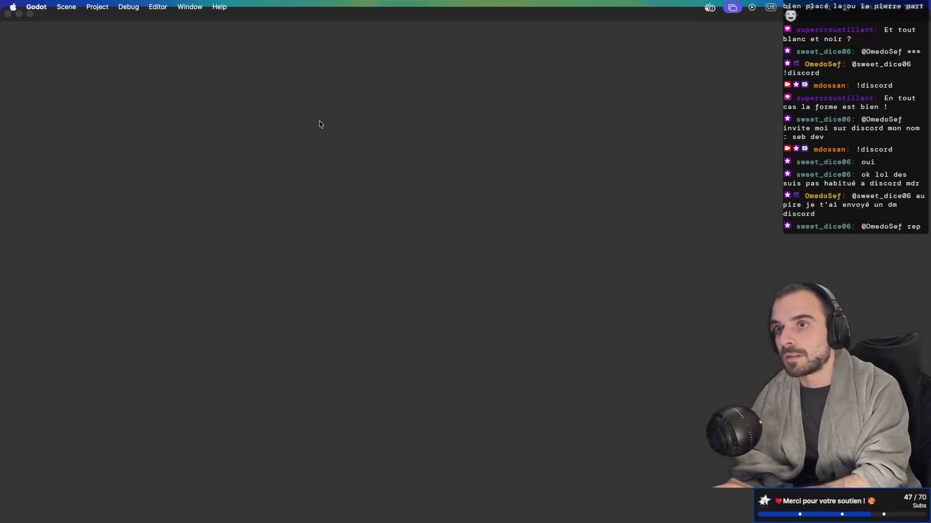
key(super+period)
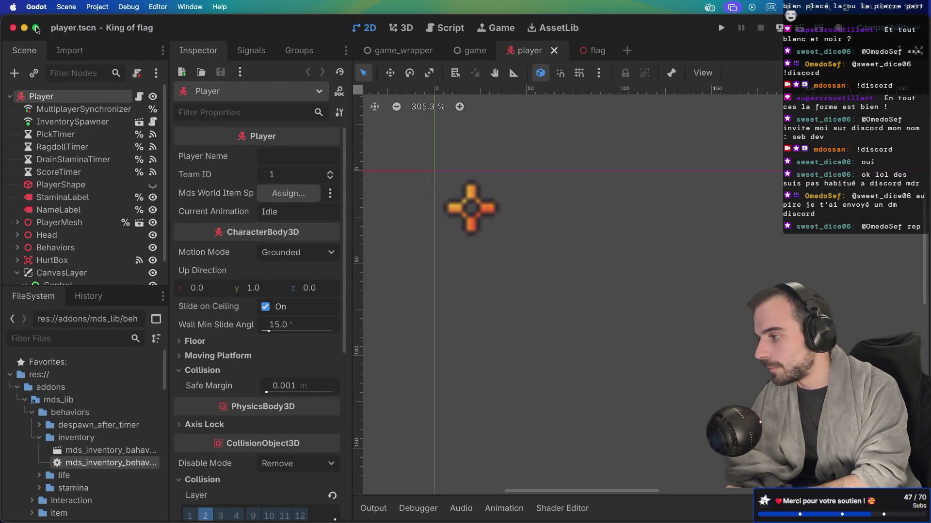
click(36, 28)
click(37, 8)
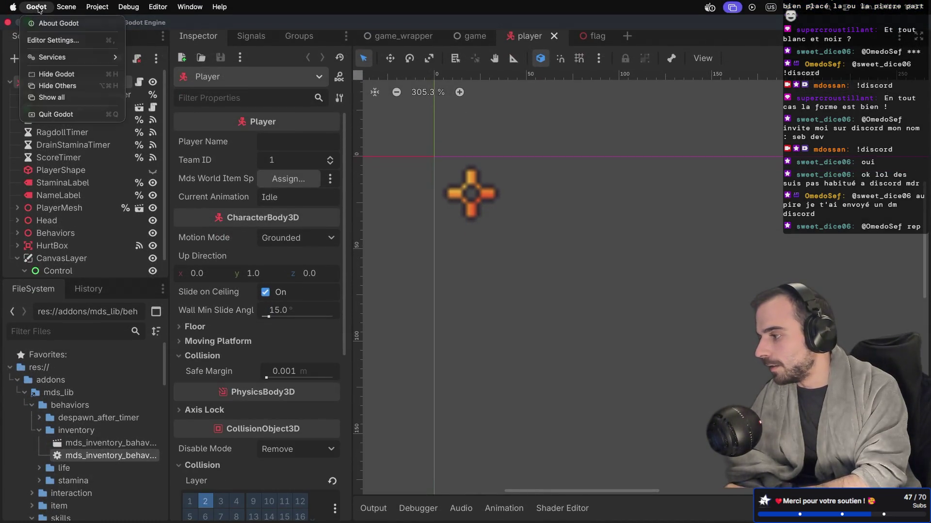
mouse_move(89, 7)
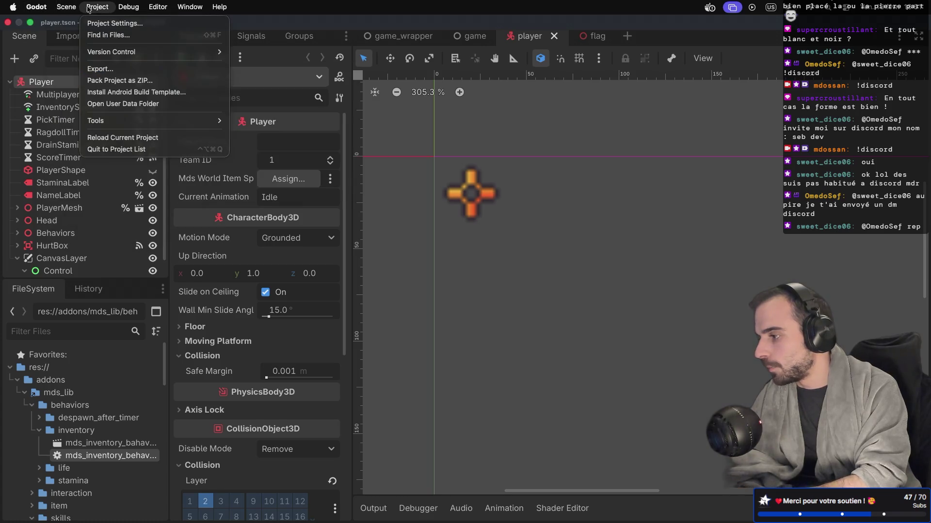
click(114, 23)
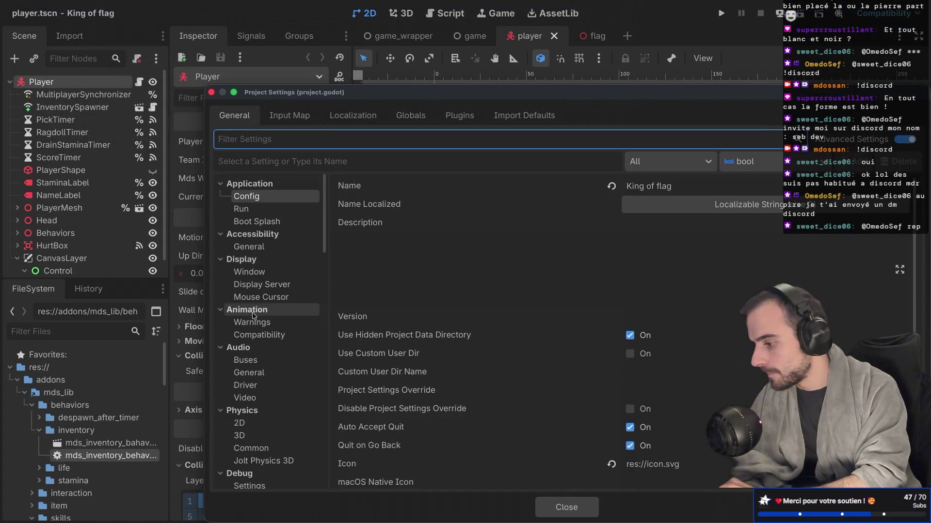
scroll(254, 316, down, 4)
scroll(253, 316, down, 5)
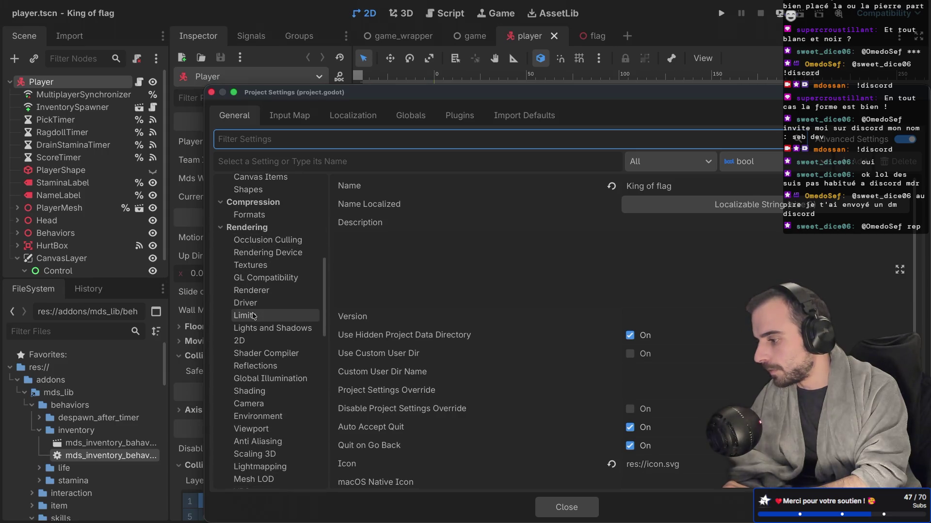
click(252, 340)
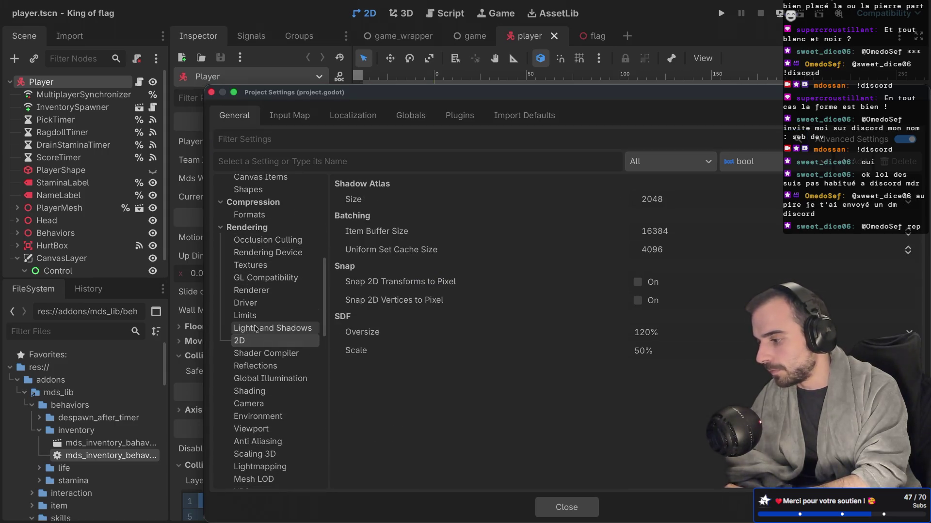
scroll(257, 316, down, 4)
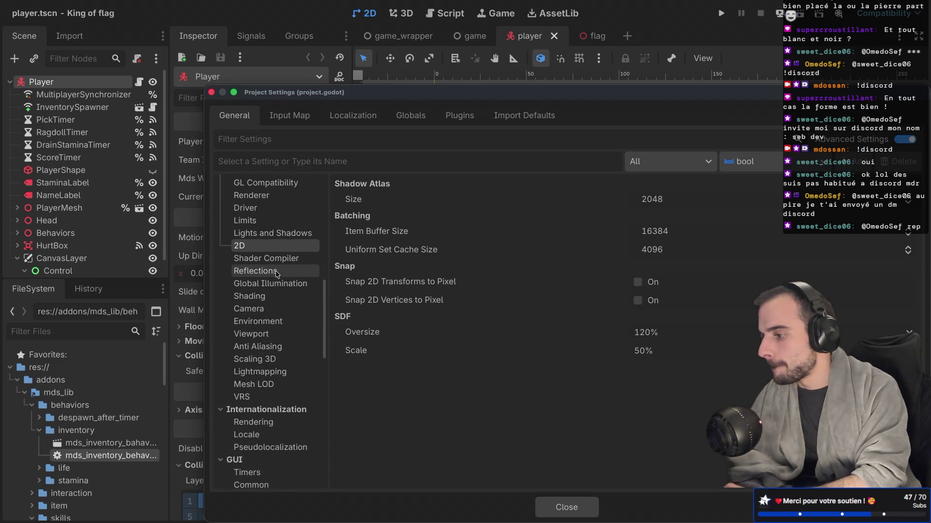
scroll(273, 239, up, 5)
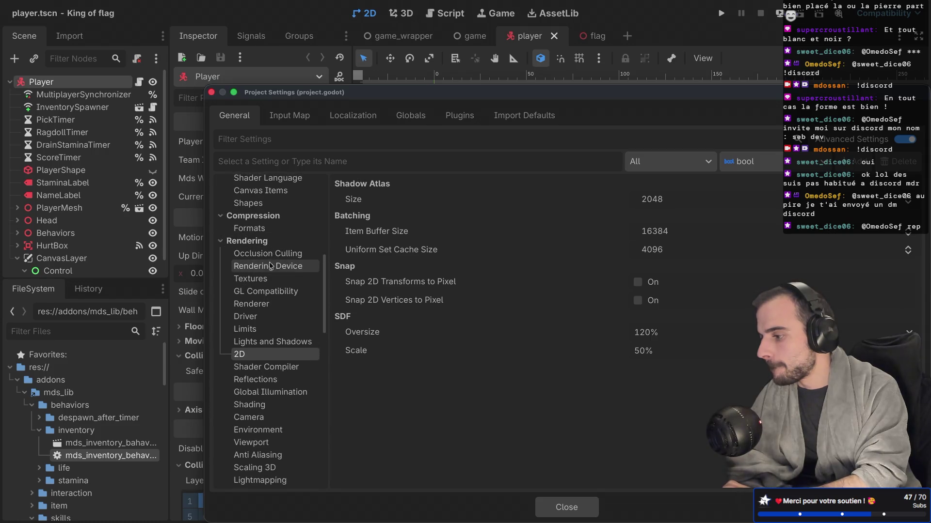
click(265, 279)
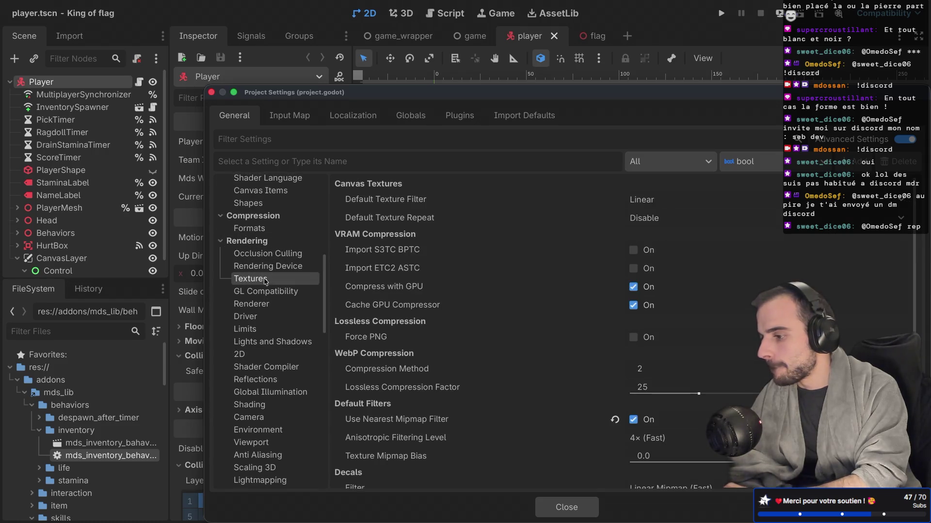
Set Default Texture Filter to Nearest and turn Use Nearest Mipmap Filter back off
click(676, 197)
click(651, 221)
scroll(588, 294, down, 1)
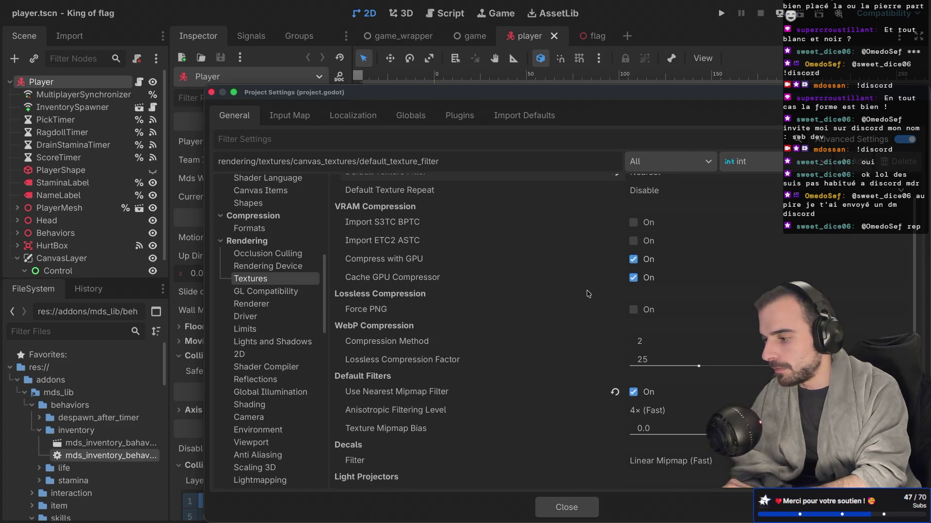
scroll(588, 294, down, 3)
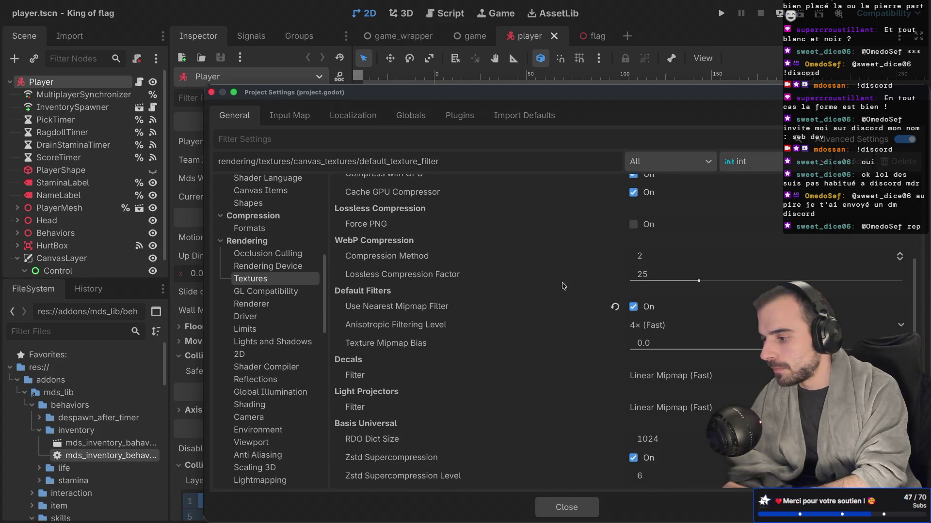
click(616, 308)
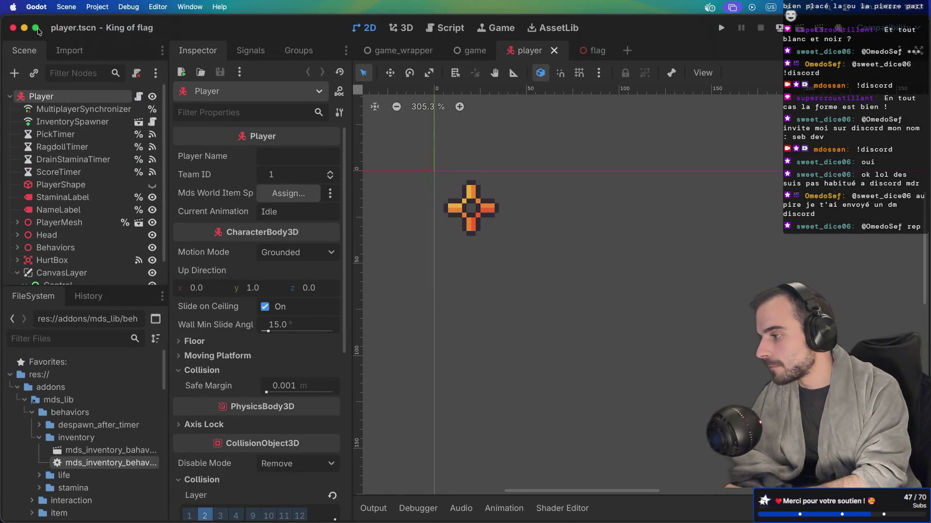
Apply an anchor layout preset to the reticle TextureRect, then run the game with Play
scroll(545, 188, down, 3)
scroll(522, 191, down, 2)
scroll(523, 191, down, 3)
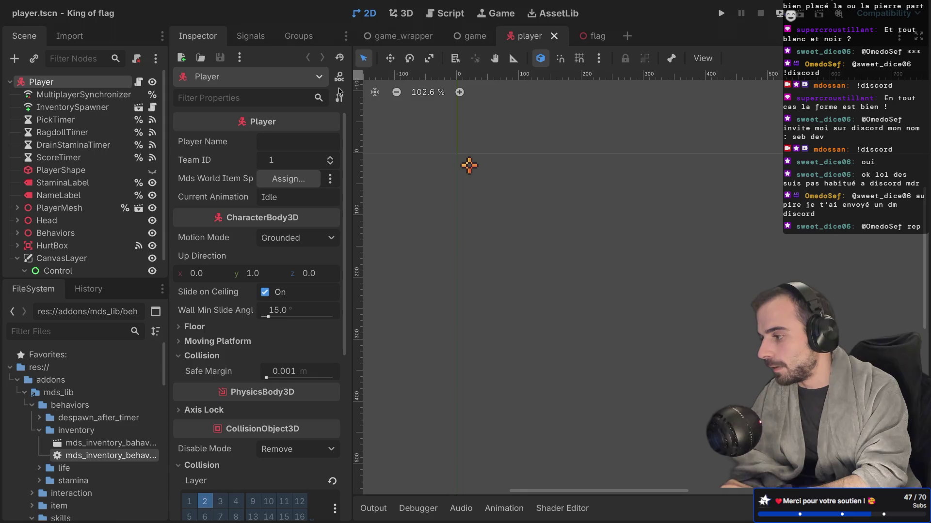
click(74, 270)
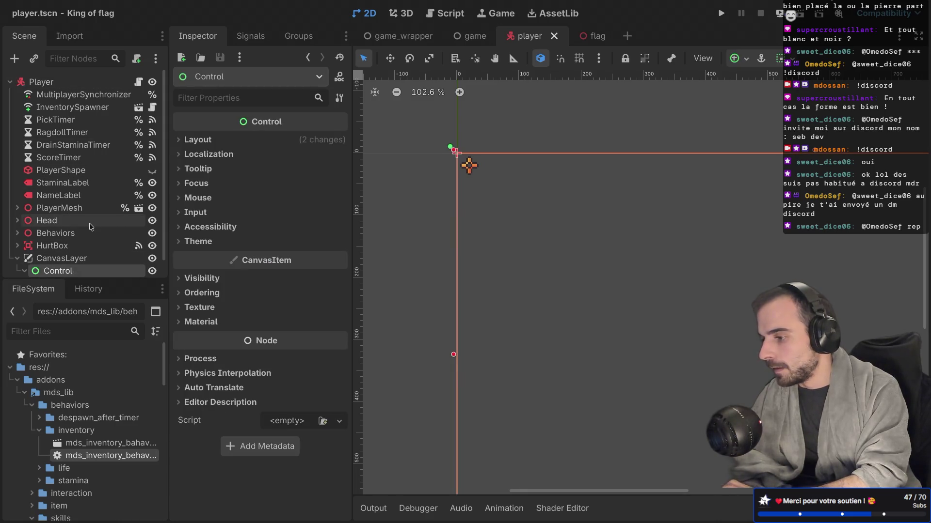
scroll(73, 228, down, 1)
click(74, 265)
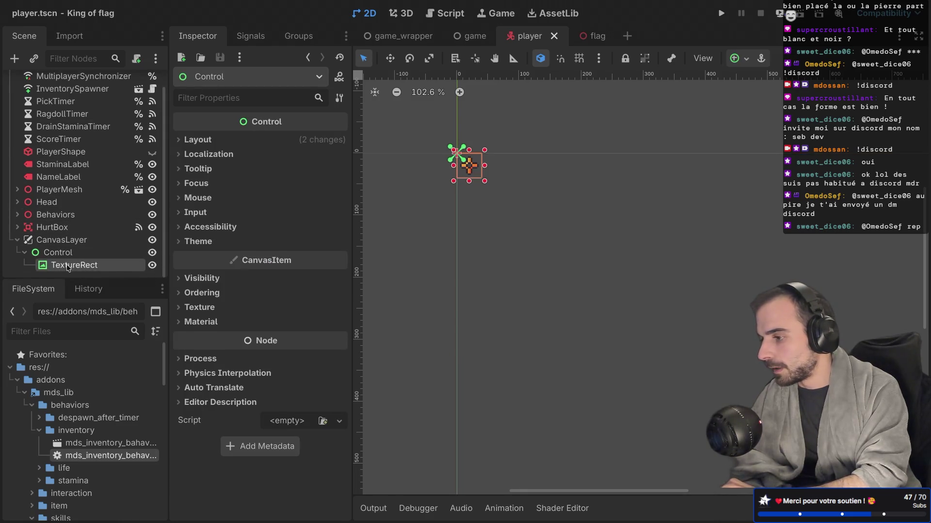
click(737, 59)
click(766, 121)
scroll(715, 291, down, 3)
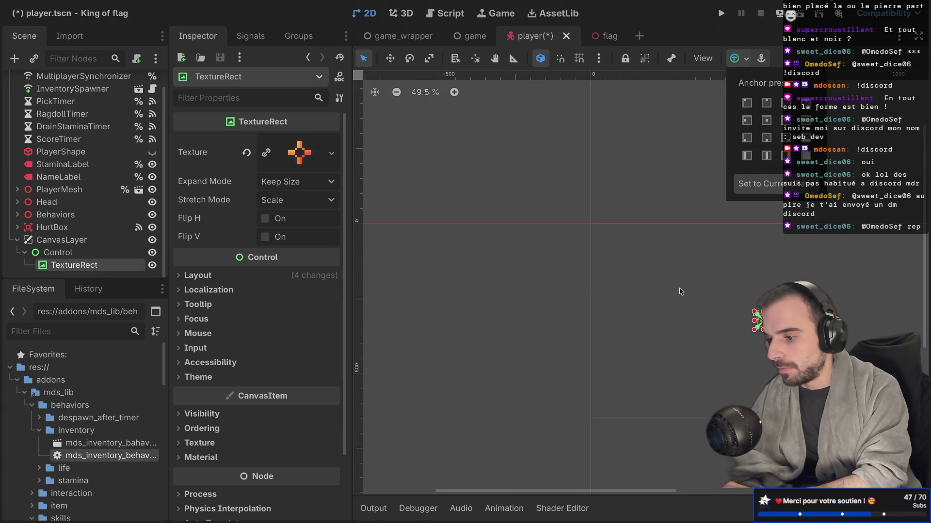
click(724, 20)
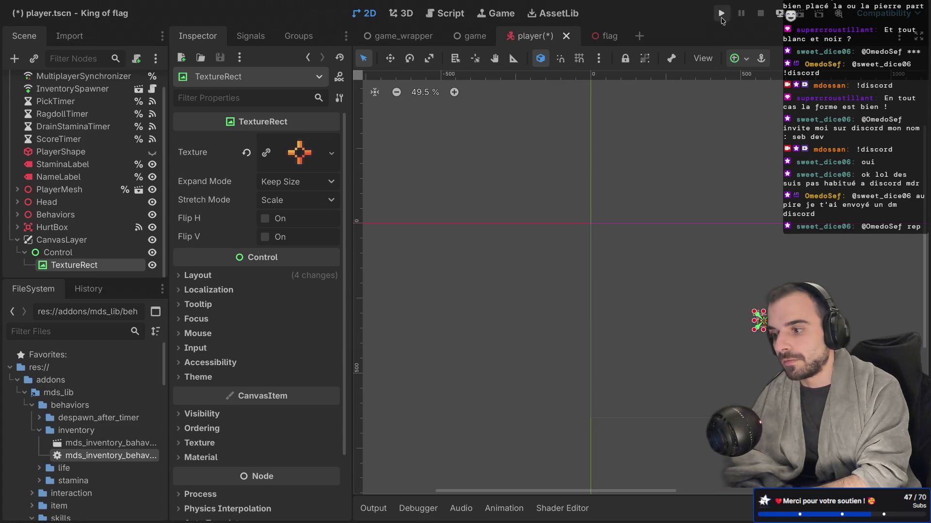
click(722, 20)
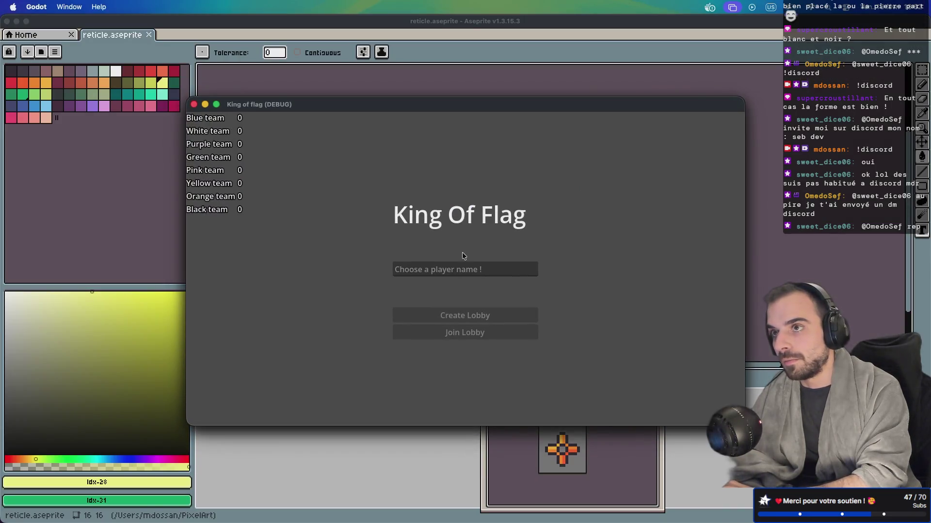
Host a lobby under a player name, join it as '123' from the second instance, and start the match
click(453, 268)
text(mdossan)
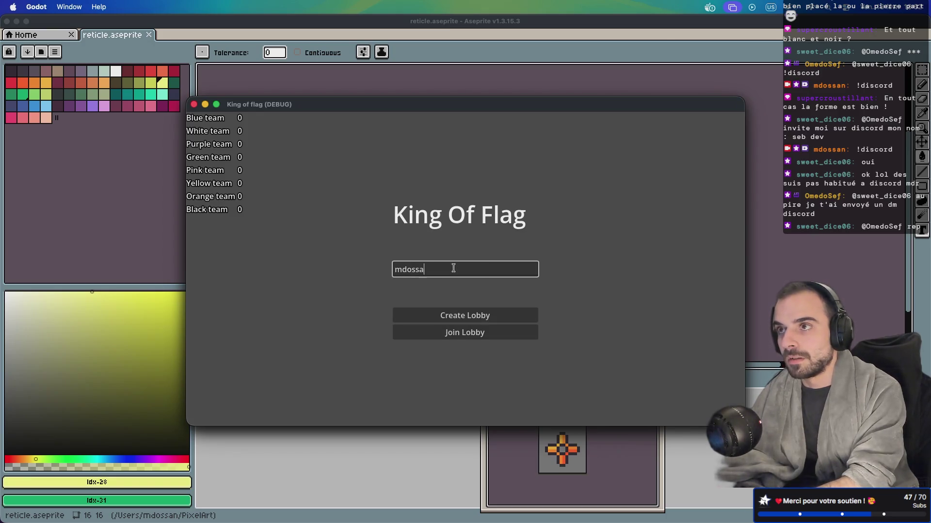
click(480, 315)
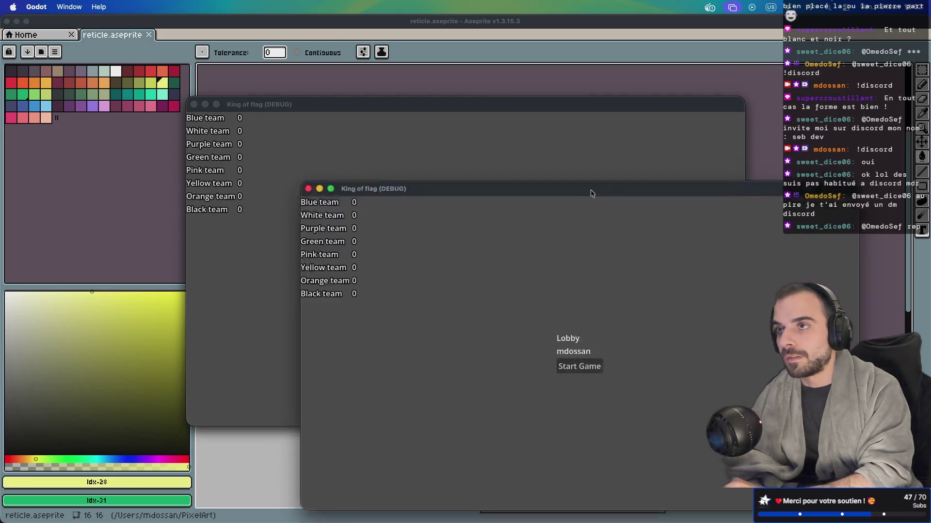
click(461, 270)
text(123)
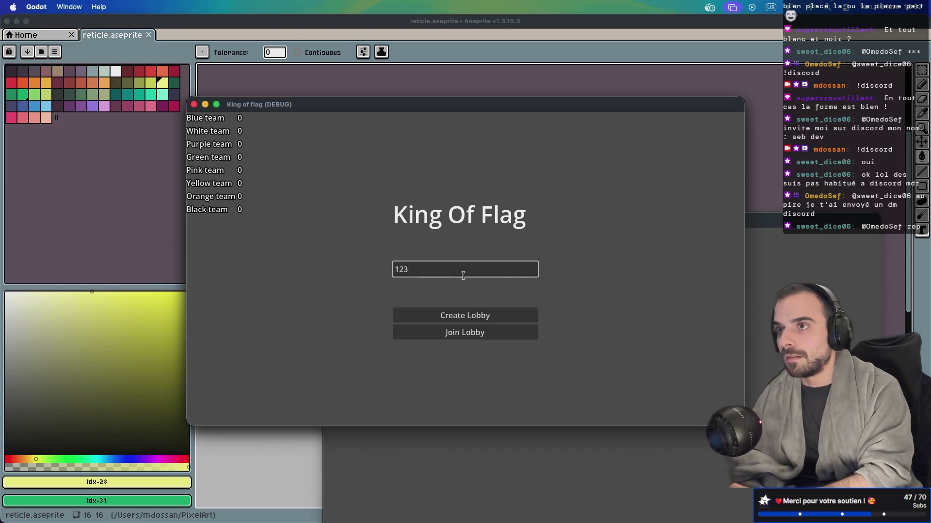
click(456, 332)
click(478, 261)
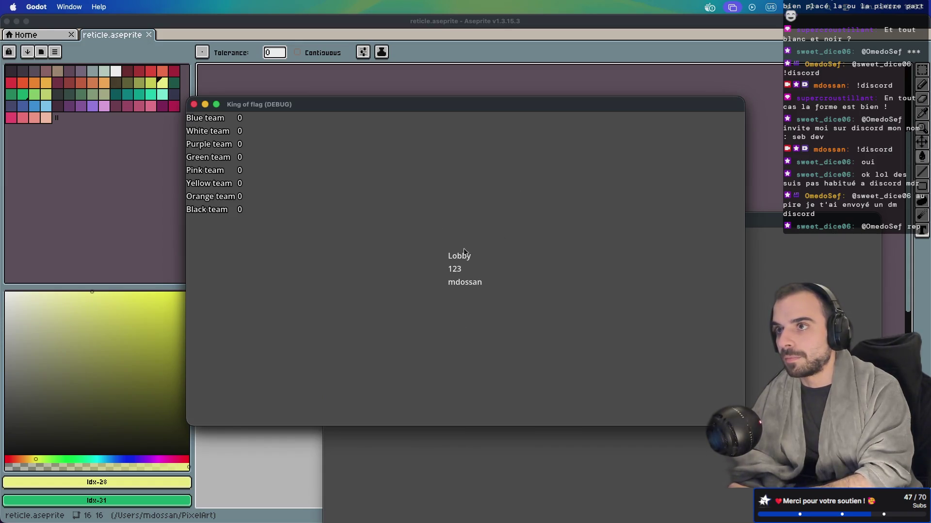
drag(549, 107, 407, 62)
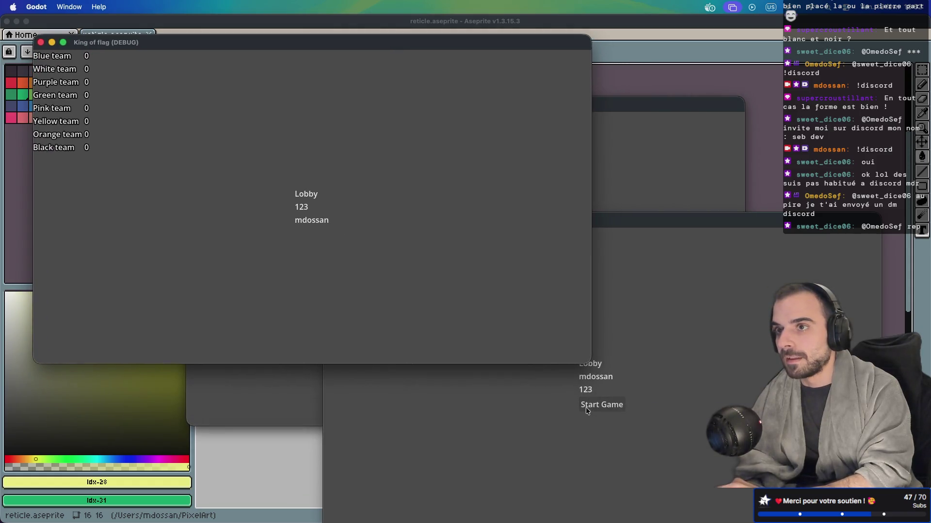
click(602, 404)
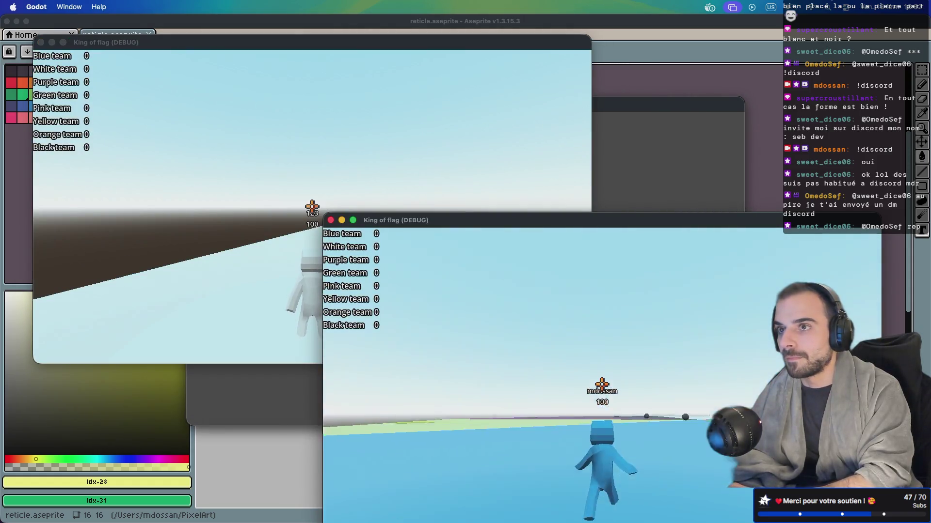
Run the character across the field to check the orange reticle, then stop the game
key(w)
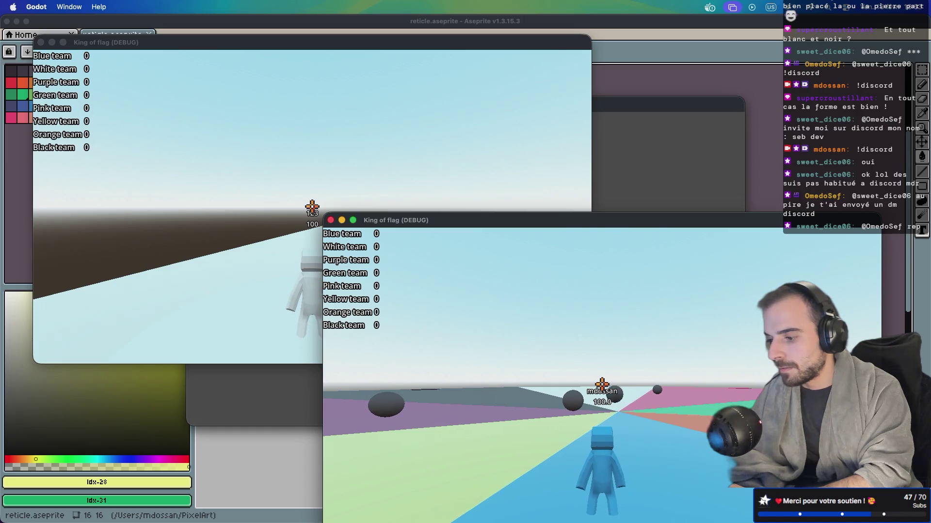
key(w)
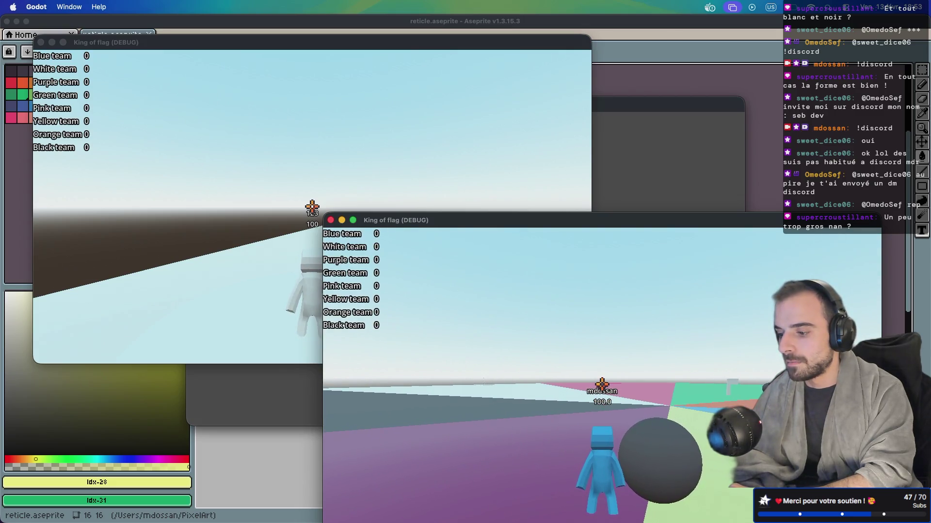
key(w)
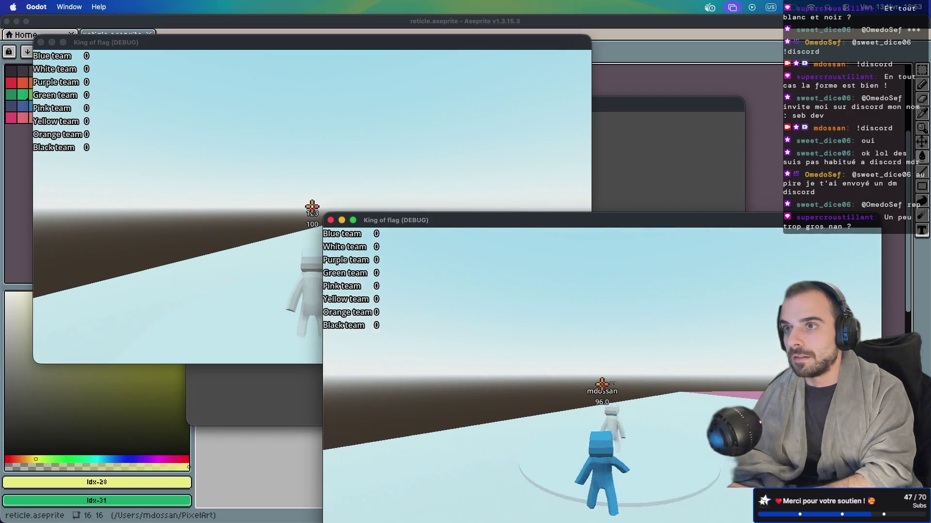
key(super+period)
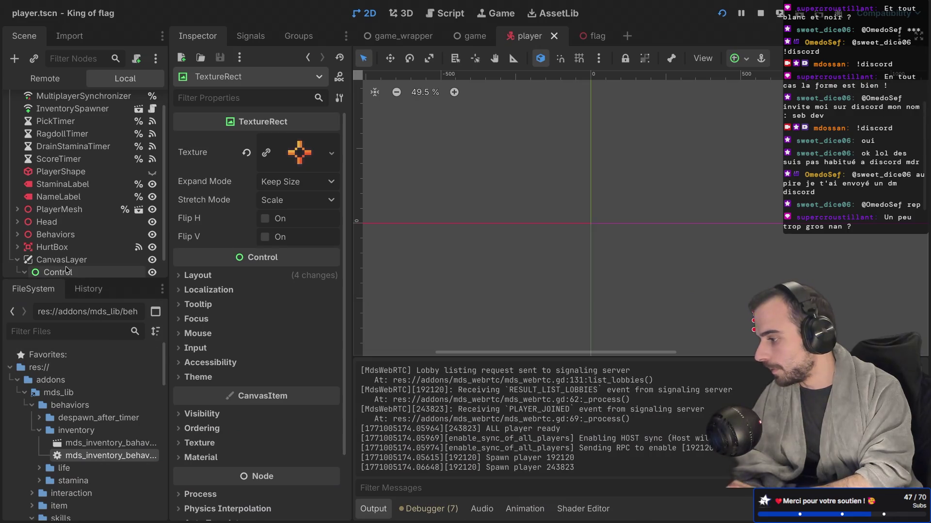
Select StaminaLabel and NameLabel, frame them, drag them slightly along Y, and relaunch
scroll(50, 226, down, 1)
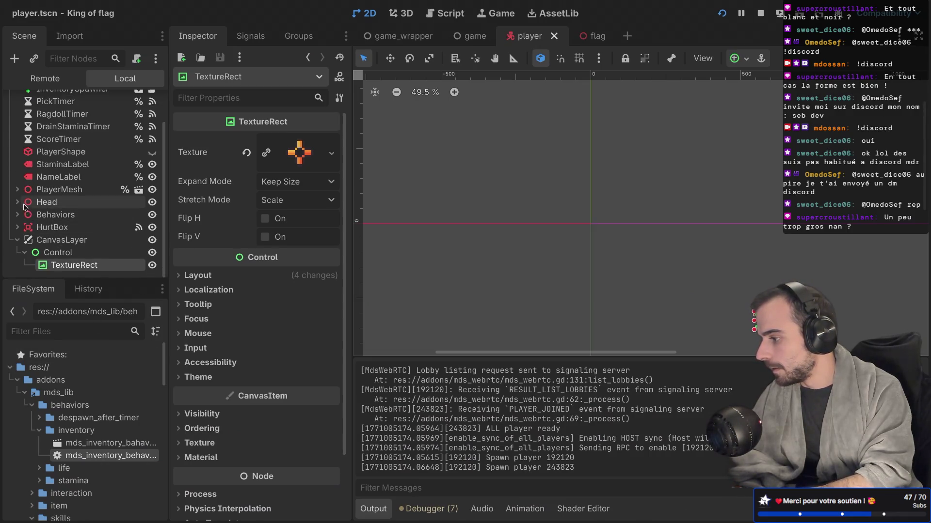
click(61, 165)
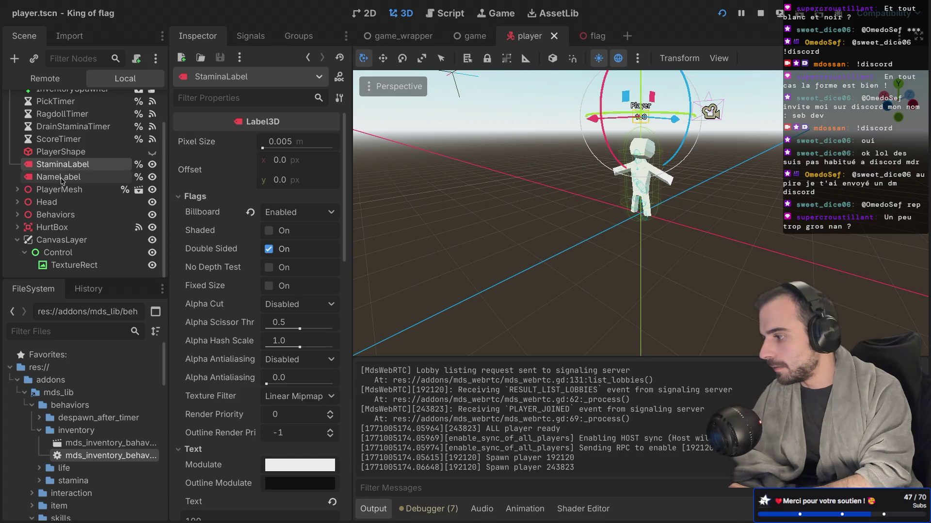
ctrl+click(62, 179)
key(f)
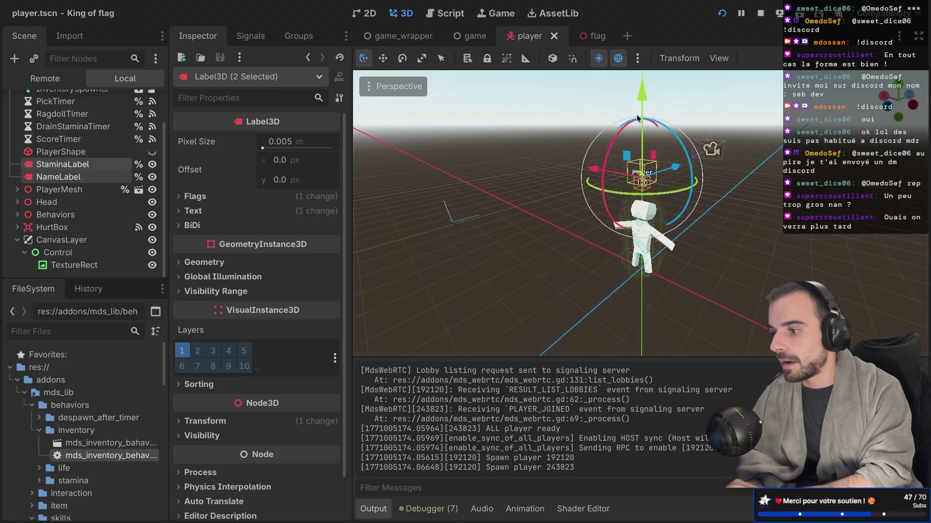
drag(644, 98, 642, 107)
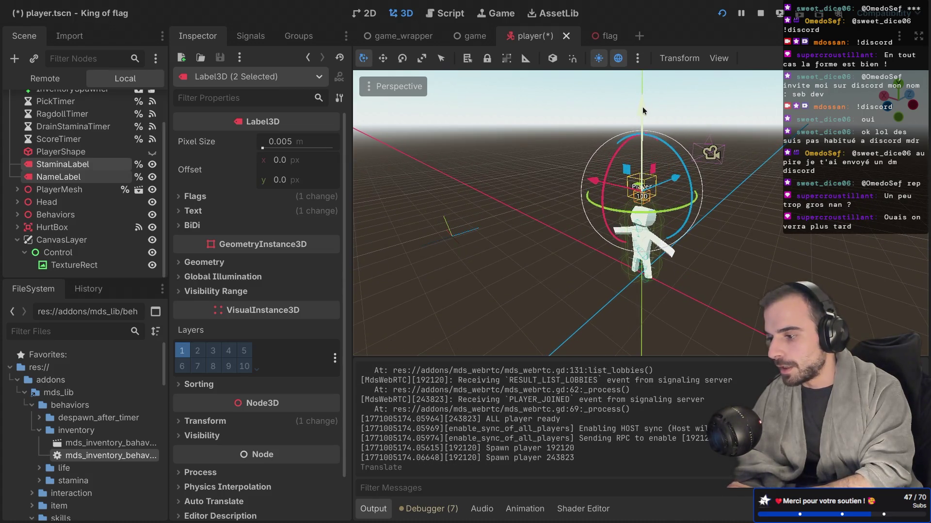
click(722, 17)
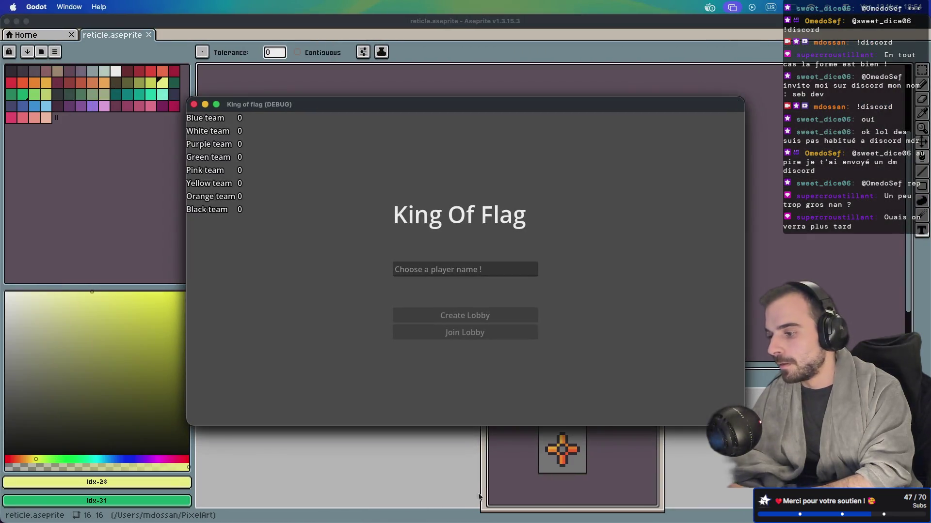
Enter a player name, create a lobby, and start a solo match
click(465, 268)
text(mdossan)
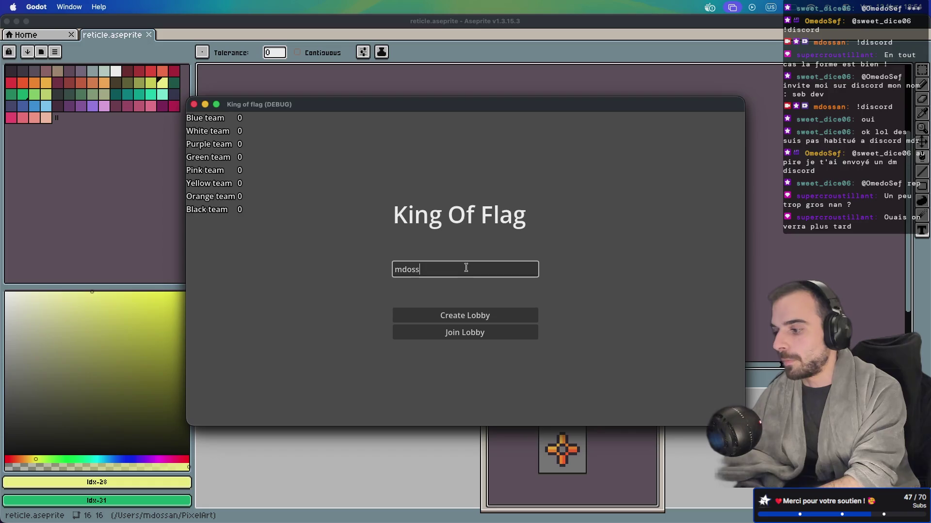
click(465, 316)
click(465, 282)
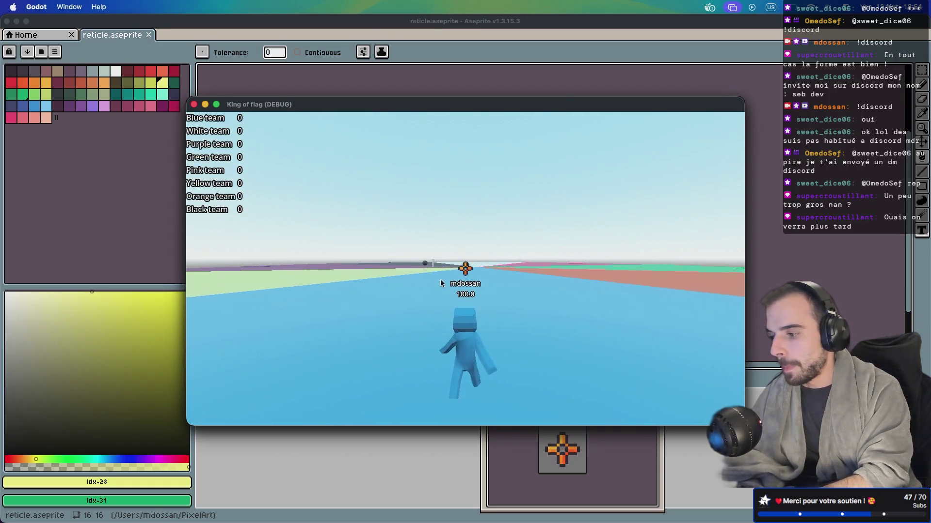
Run around with W, D and A to check the reticle and labels, then switch desktops
key(w)
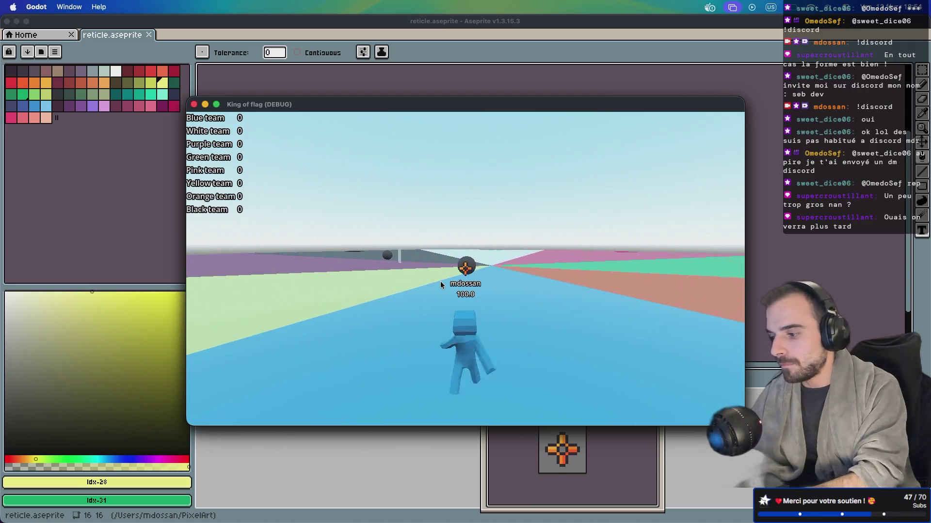
key(d)
key(a)
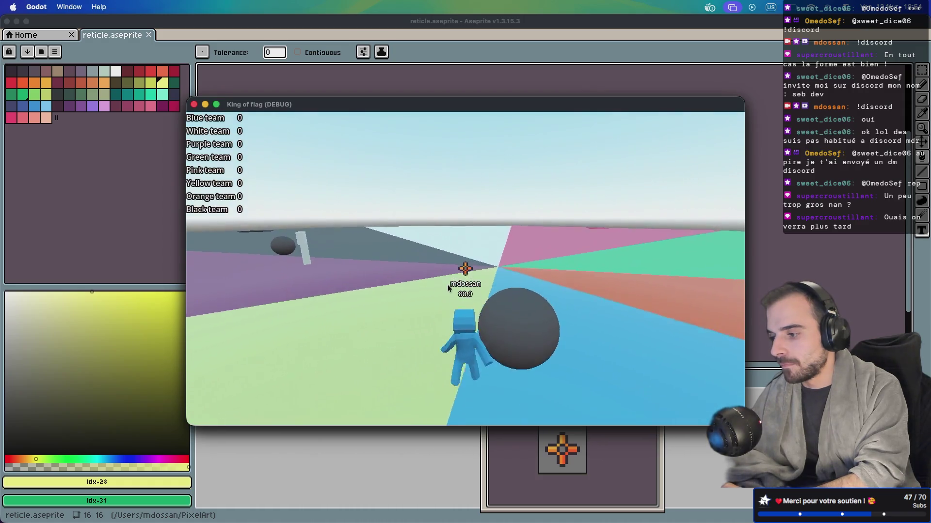
key(a)
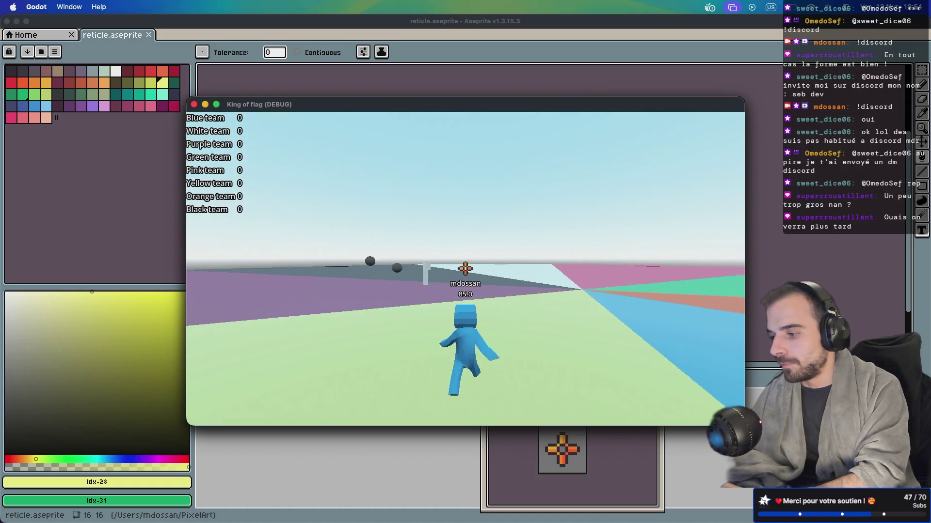
key(a)
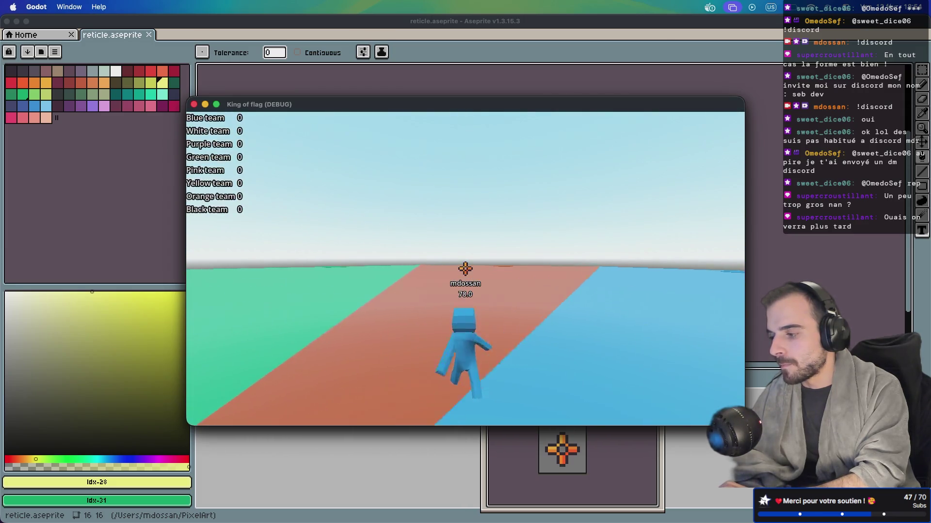
key(ctrl+Right)
key(ctrl+Right)
key(ctrl+Right)
key(ctrl+Right)
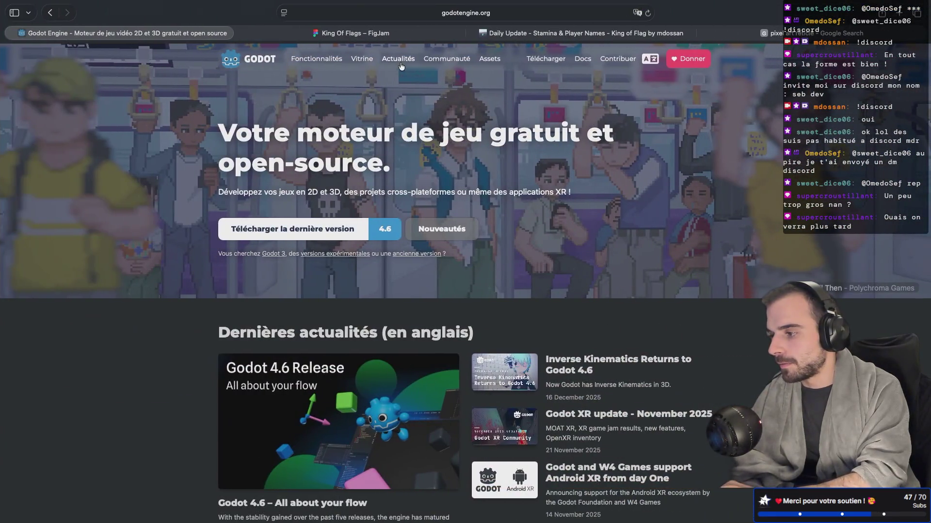
Open the King Of Flags FigJam board and pan to the In Game sticky on Semaine - 2
click(387, 34)
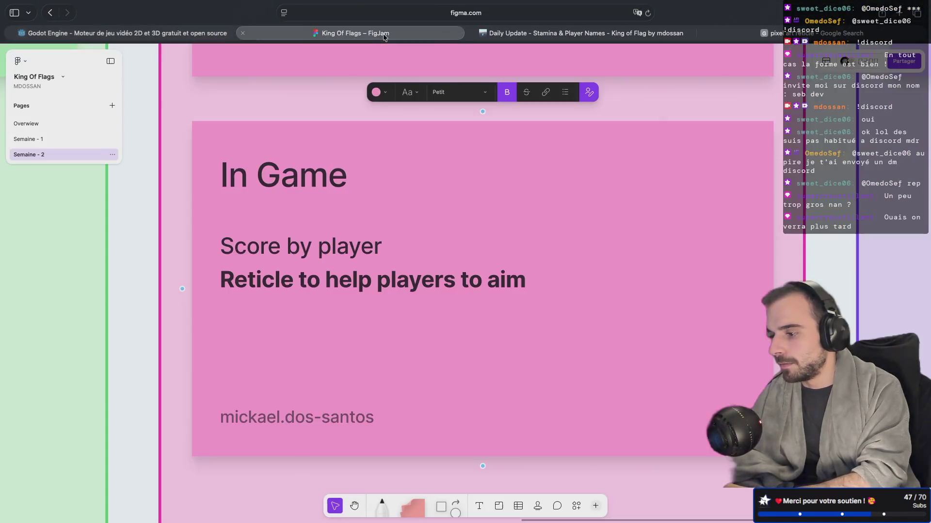
scroll(506, 213, down, 10)
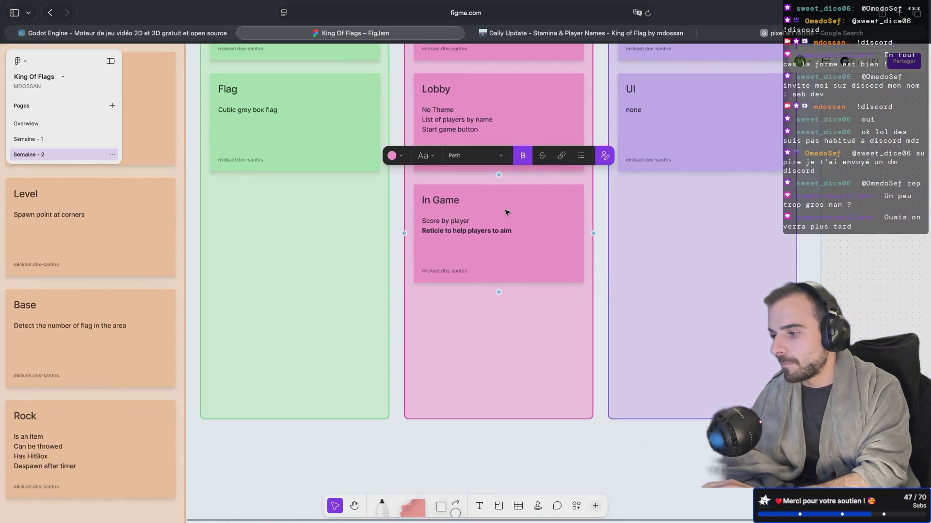
scroll(506, 212, left, 5)
scroll(507, 212, up, 5)
scroll(506, 212, left, 2)
scroll(506, 212, down, 1)
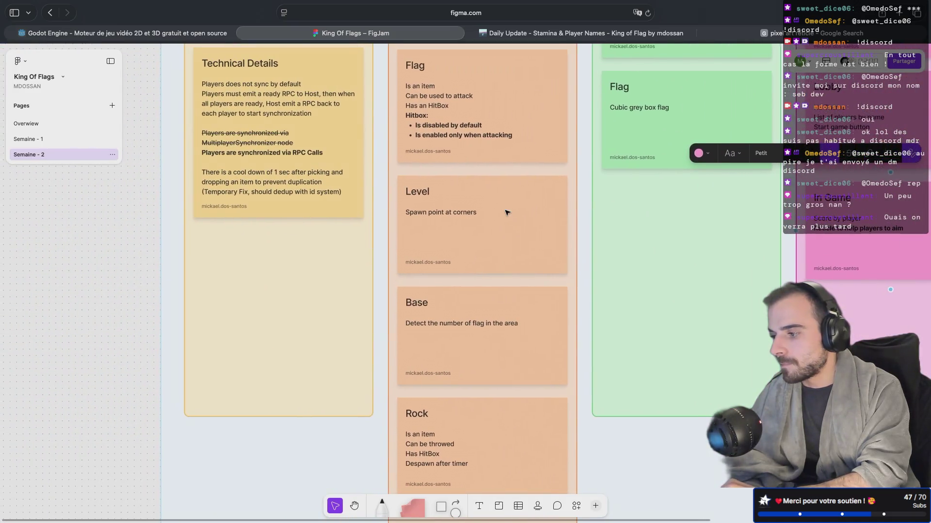
scroll(507, 212, down, 2)
scroll(506, 212, down, 3)
scroll(506, 212, right, 3)
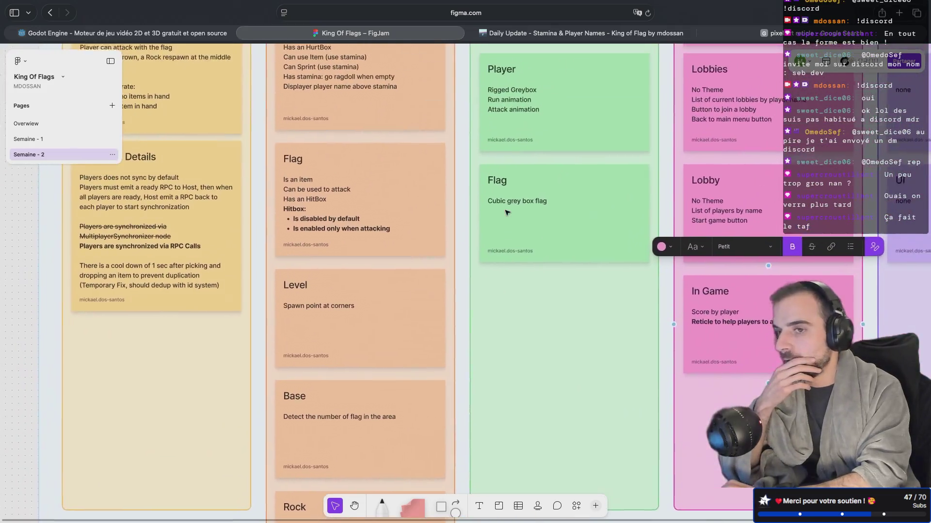
scroll(507, 212, up, 3)
scroll(507, 212, up, 5)
scroll(507, 212, right, 4)
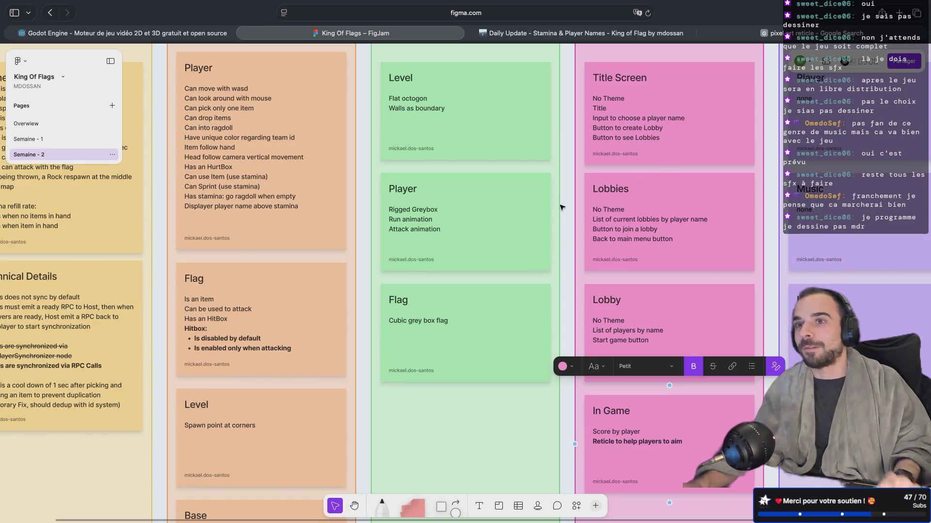
key(ctrl+Left)
key(ctrl+Left)
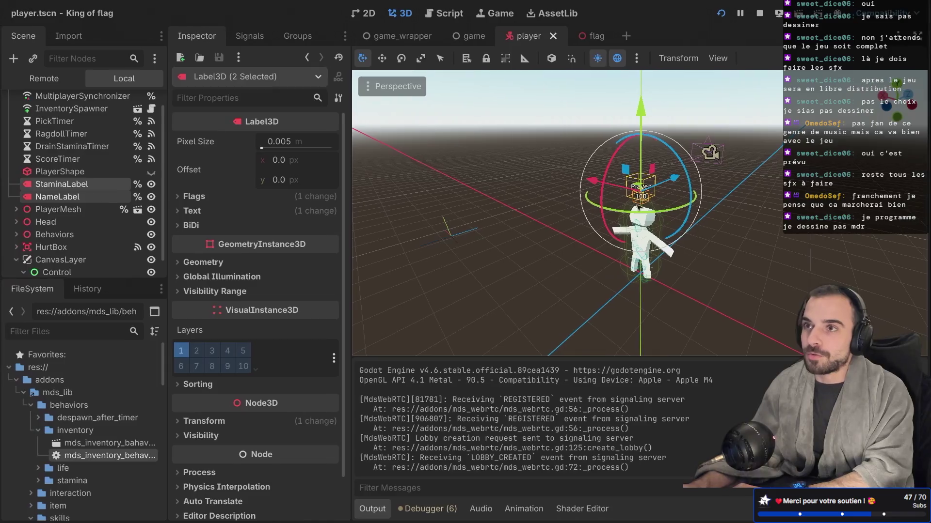
Go back to the King of flag project in Godot and start a debug run
scroll(567, 220, left, 5)
scroll(574, 234, left, 5)
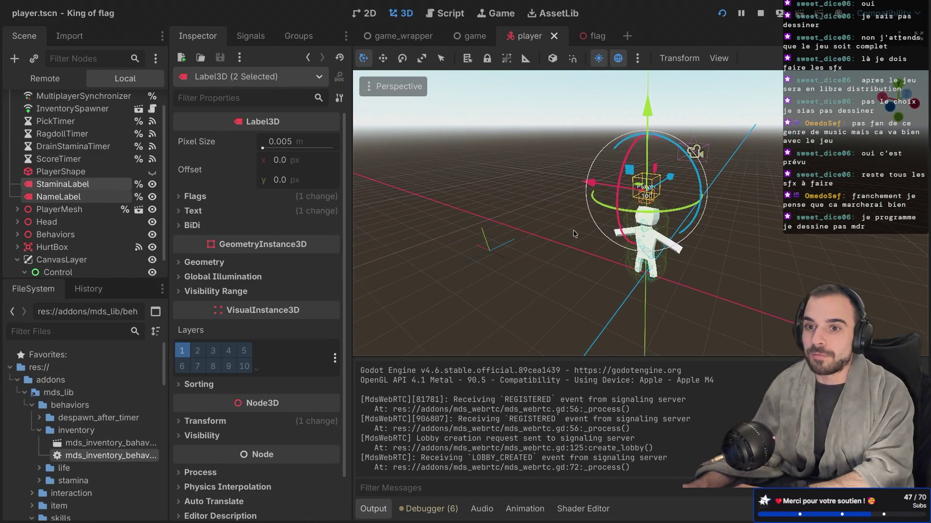
key(ctrl+Right)
key(ctrl+Right)
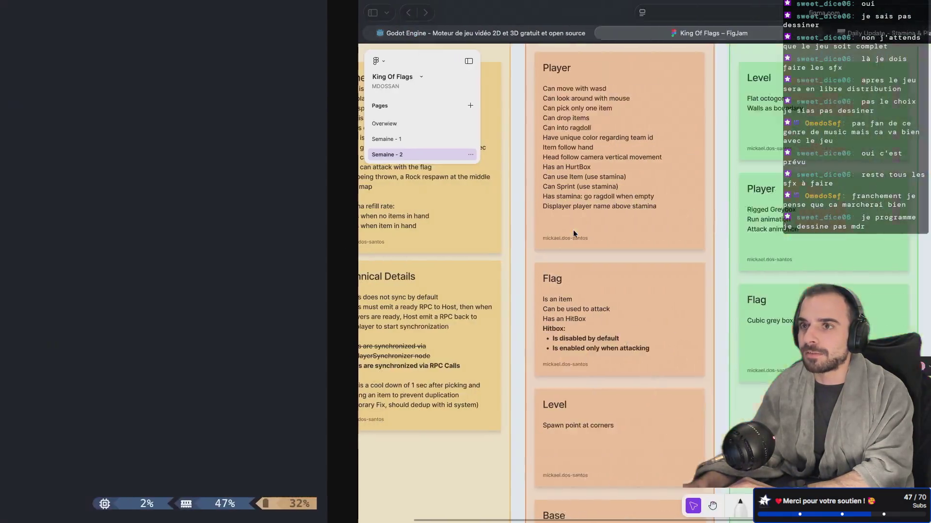
key(ctrl+Left)
key(ctrl+Left)
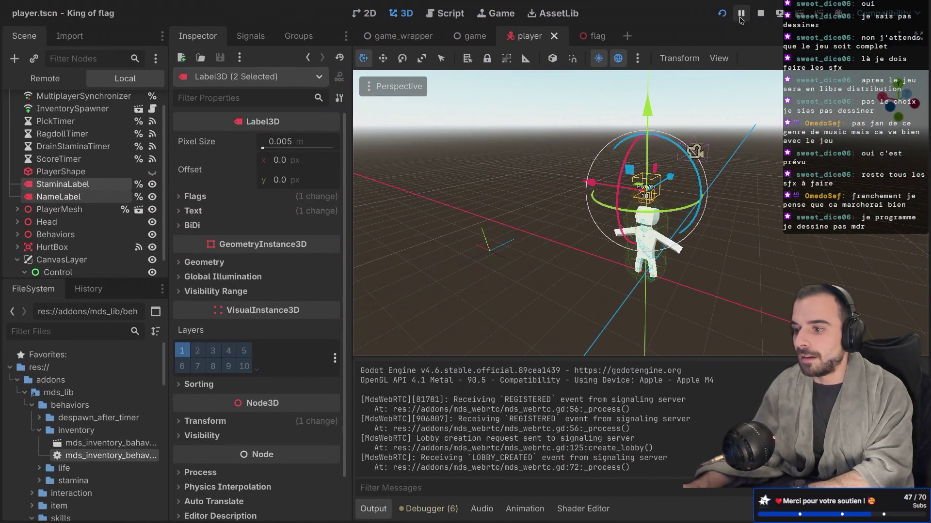
click(721, 13)
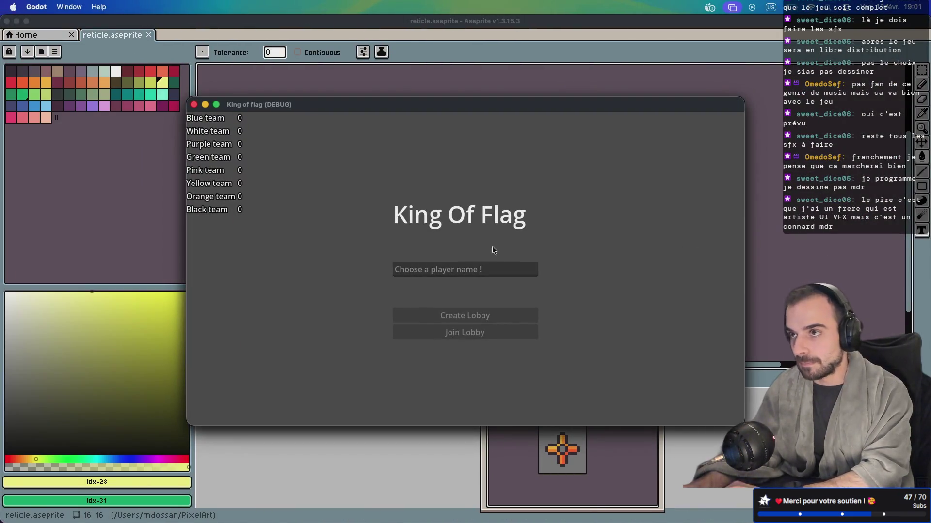
Create a lobby under a player name, join it as '123' from the other window, and start
click(426, 271)
text(mdossan)
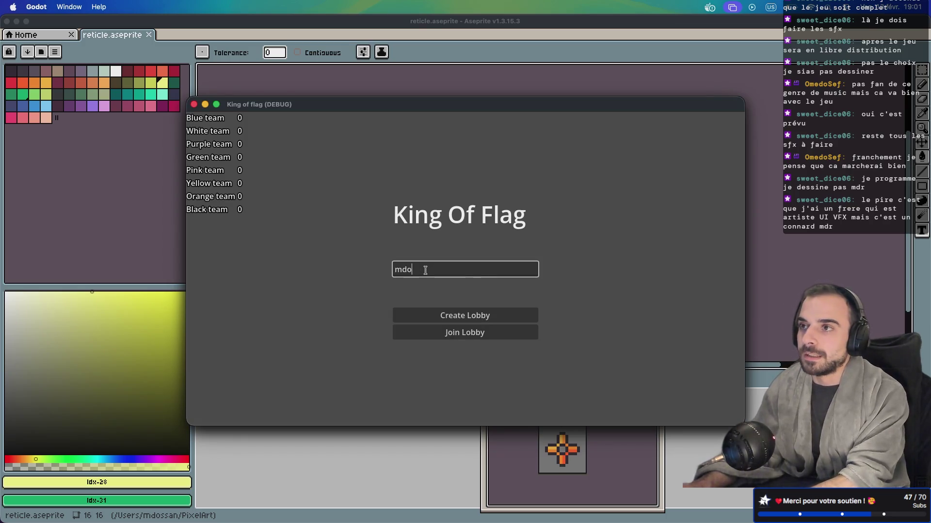
click(454, 321)
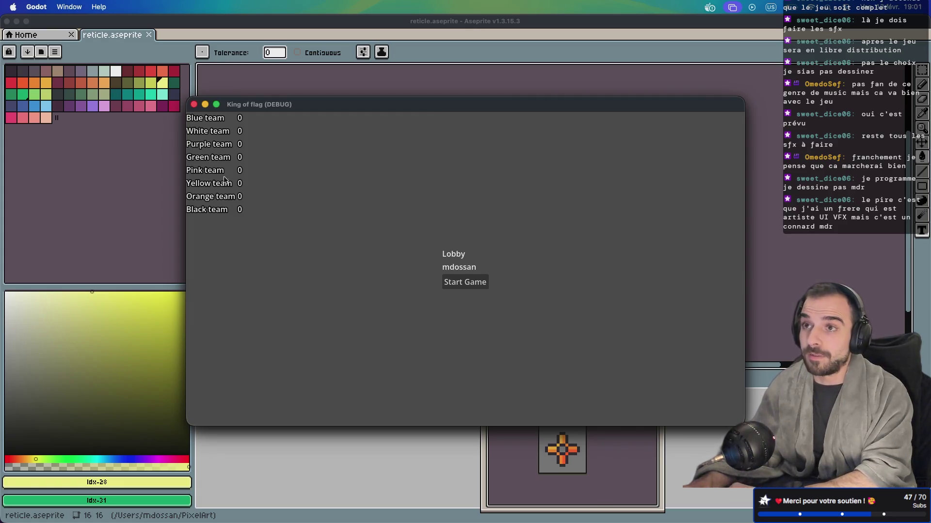
click(475, 191)
click(448, 268)
text(123)
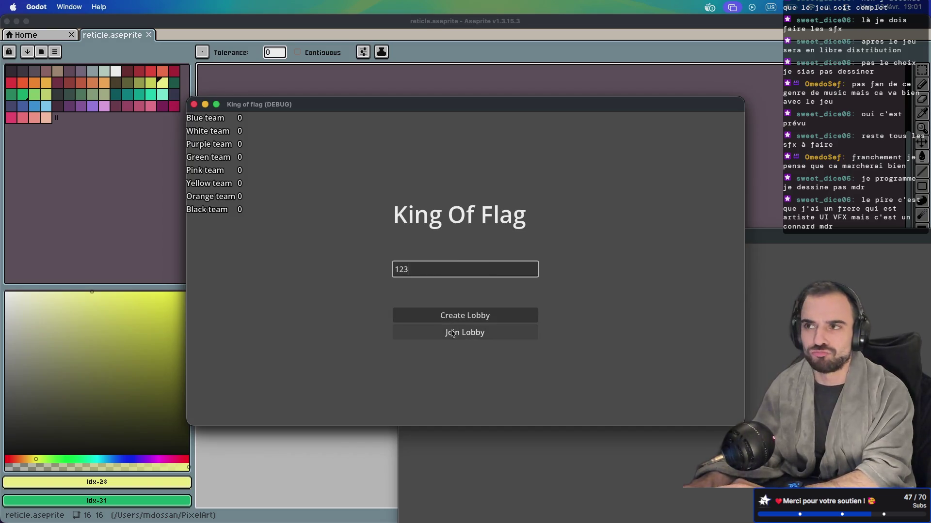
click(466, 314)
mouse_move(559, 102)
mouse_down()
mouse_move(422, 60)
mouse_move(401, 42)
mouse_up()
click(663, 420)
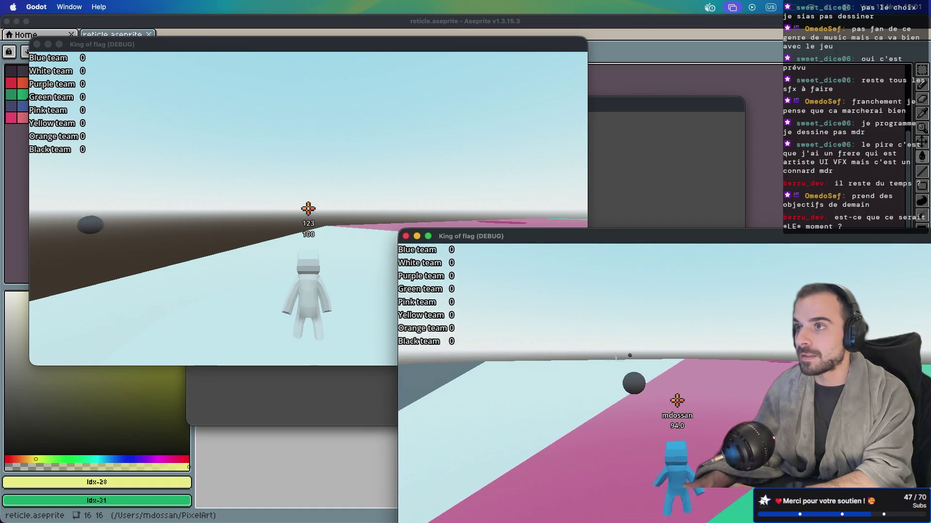
Run a player forward in the upper window, then switch to the server's terminal log
key(super+Tab)
key(w)
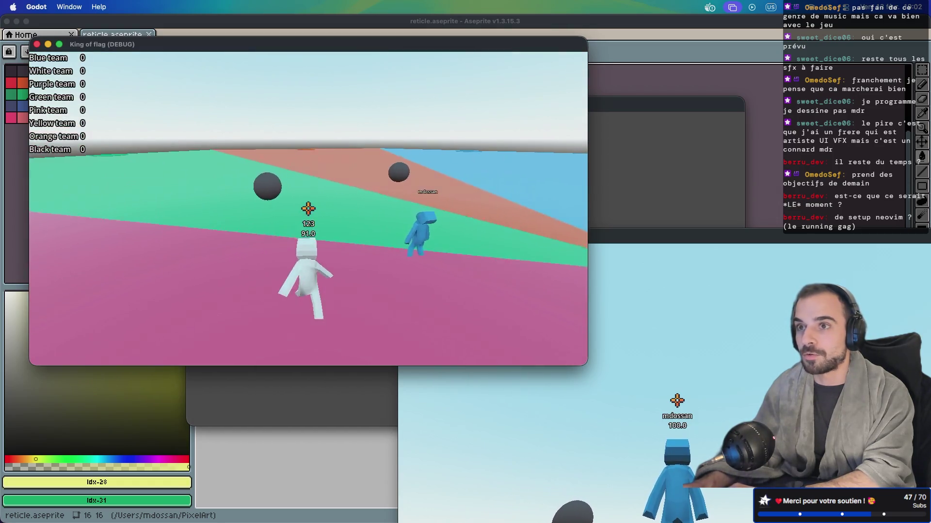
key(ctrl+Right)
key(ctrl+Right)
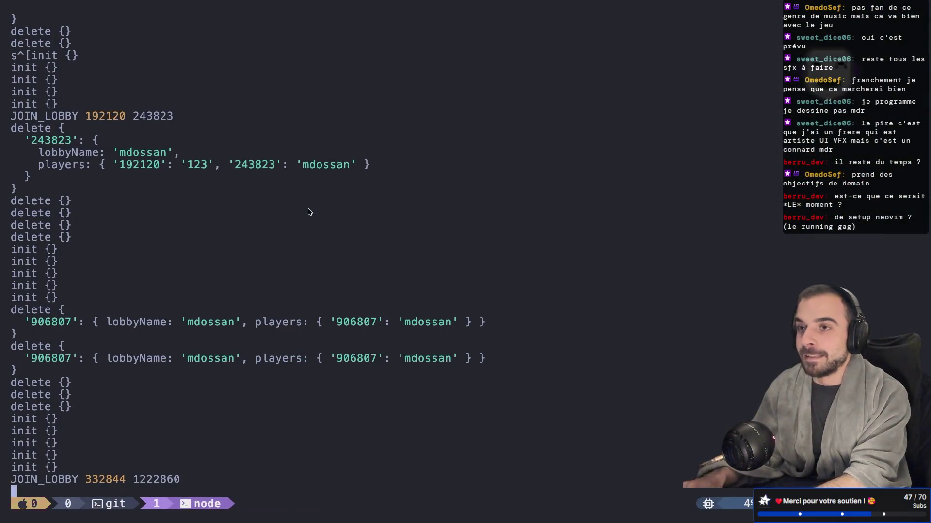
In a new tmux window, return to the king-of-flag project folder and launch nvim
key(ctrl+b)
text(cls)
key(Return)
text(cd)
key(Return)
text(cd)
key(BackSpace)
key(BackSpace)
key(BackSpace)
text(ls)
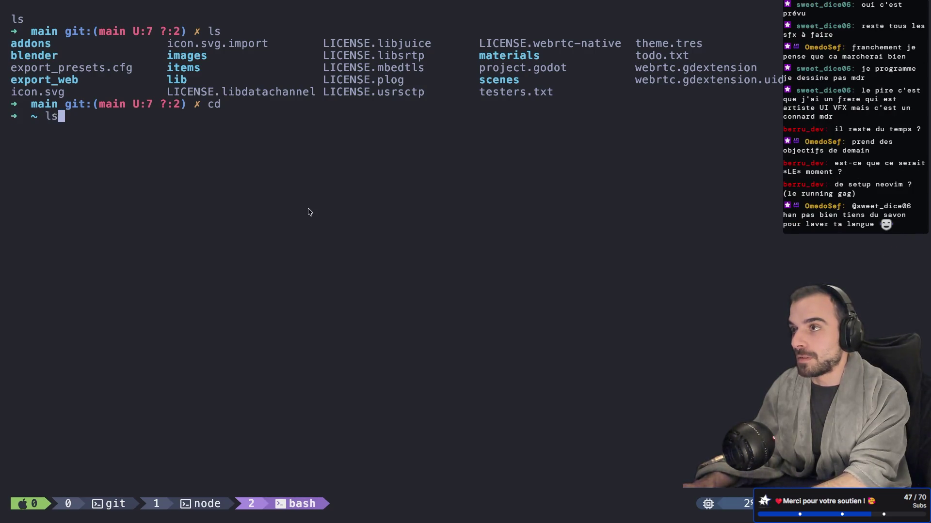
key(Return)
text(cd -)
key(Return)
text(nvim)
key(Return)
Open player.gd through the Git Files picker by searching 'player'
key(j)
key(j)
key(j)
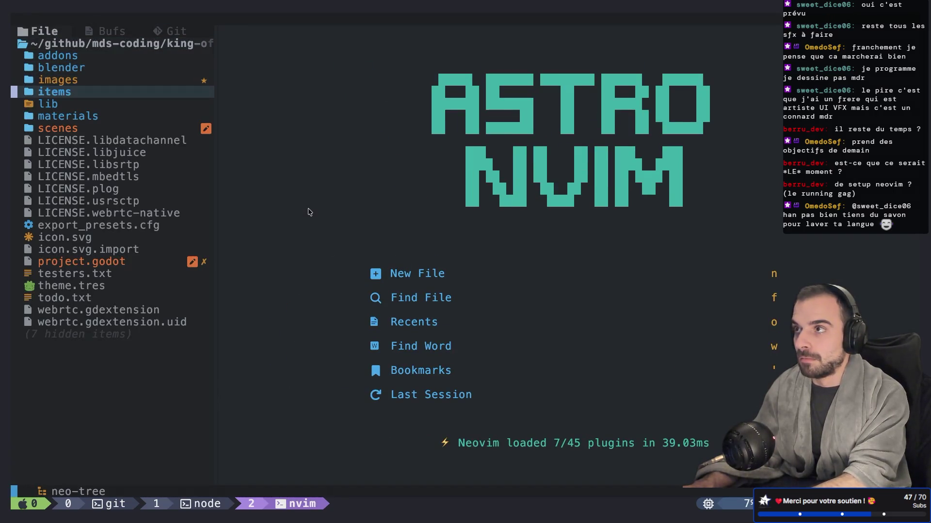
key(k)
key(k)
key(k)
key(Return)
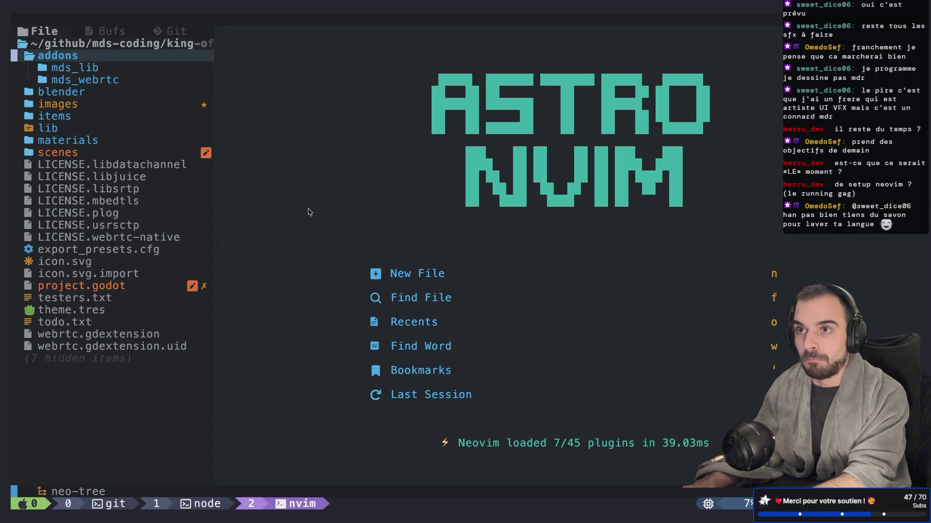
key(Return)
key(space)
text(fg)
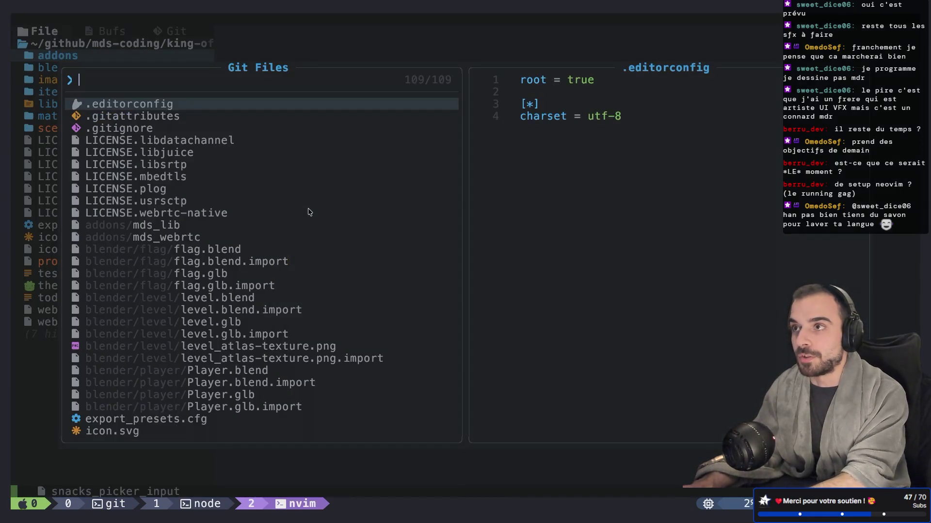
text(player)
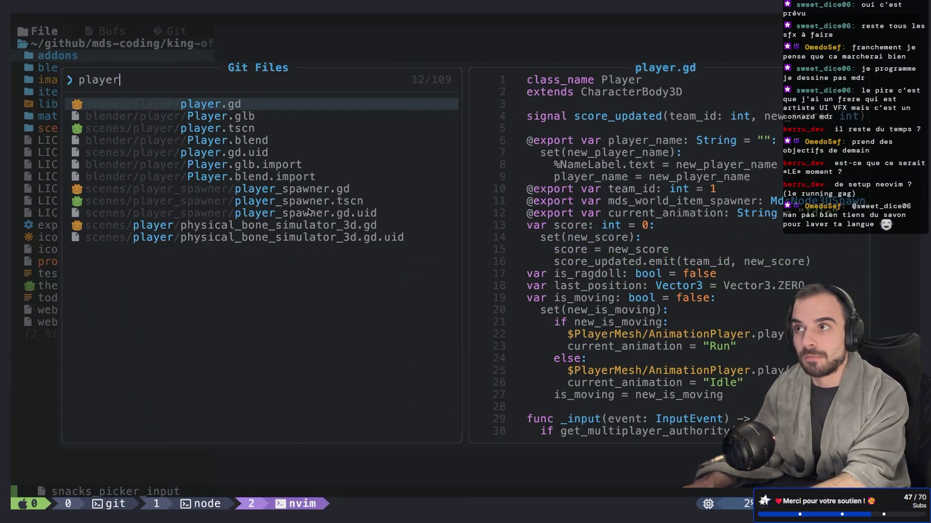
key(Down)
key(Up)
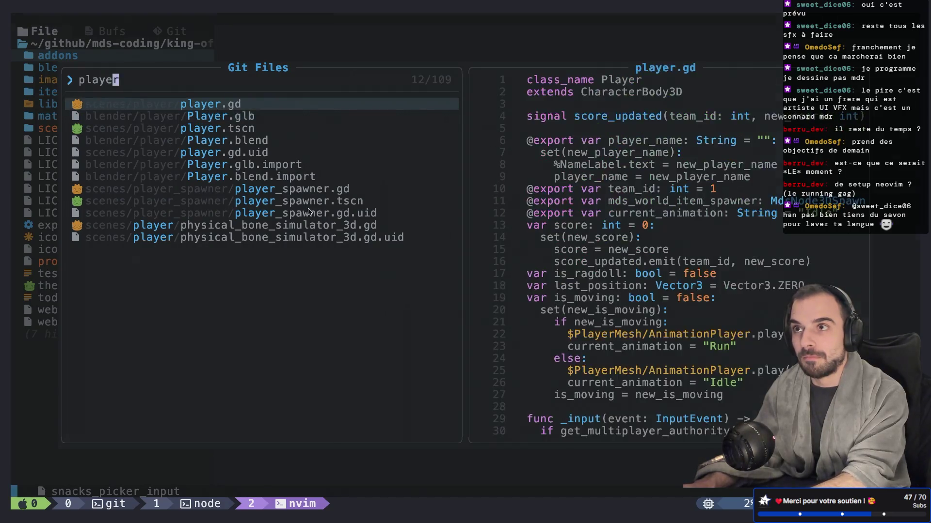
key(Return)
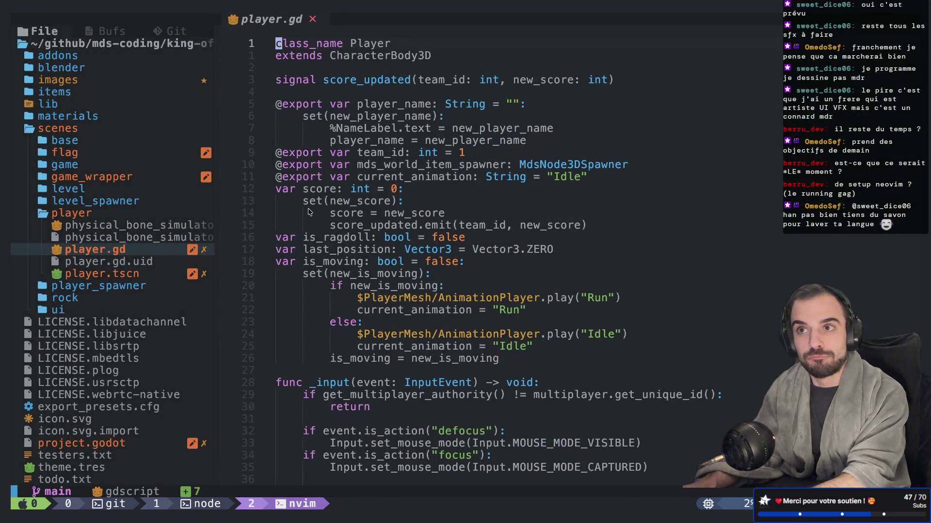
Hide the file explorer, add a line in update_position, and test completion on 'position'
key(space)
key(e)
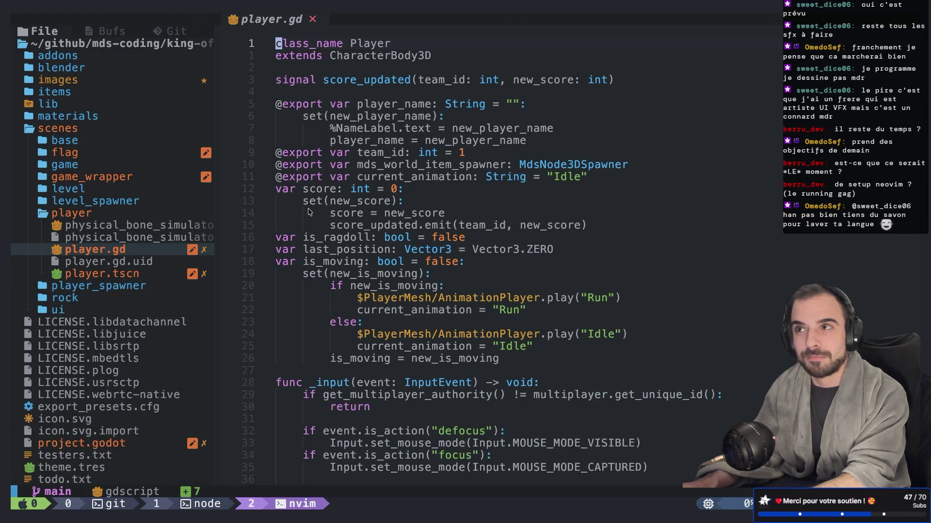
key(ctrl+d)
key(ctrl+d)
key(j)
key(j)
key(j)
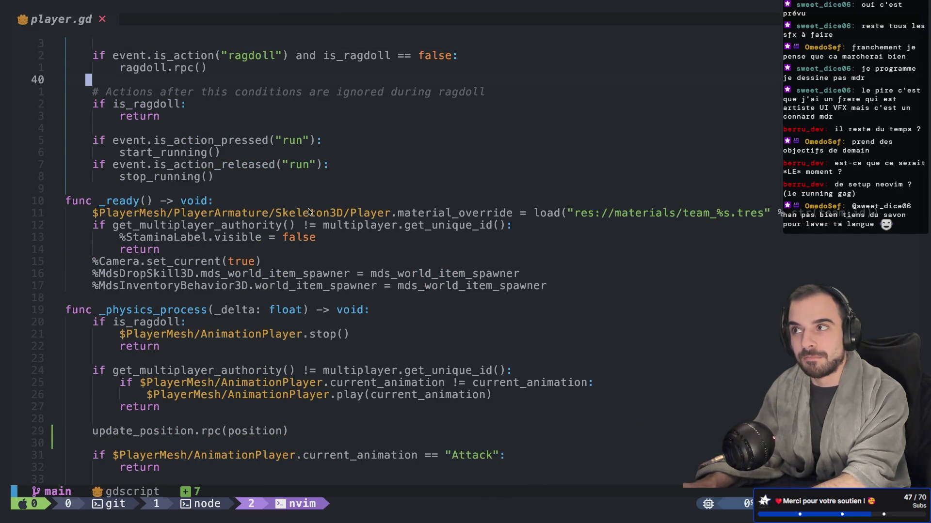
key(ctrl+d)
key(ctrl+d)
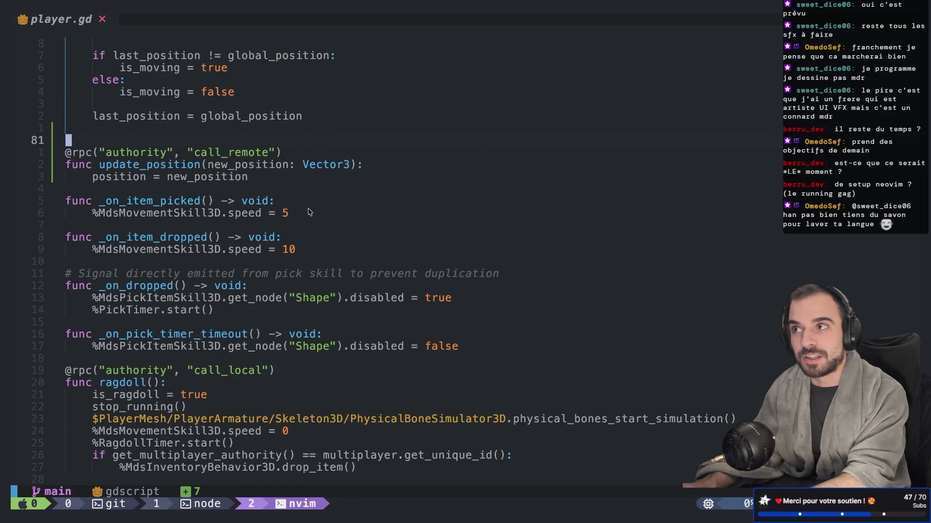
text(jjoposition.)
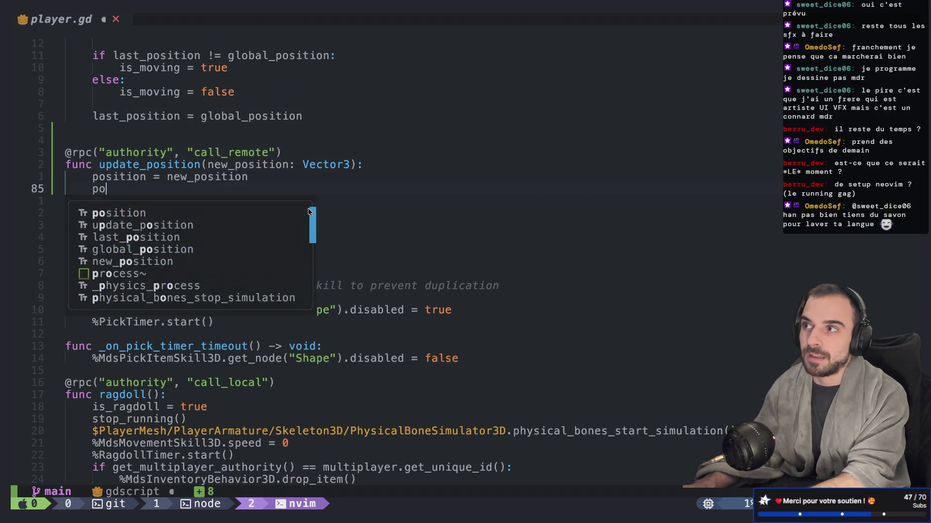
text(while)
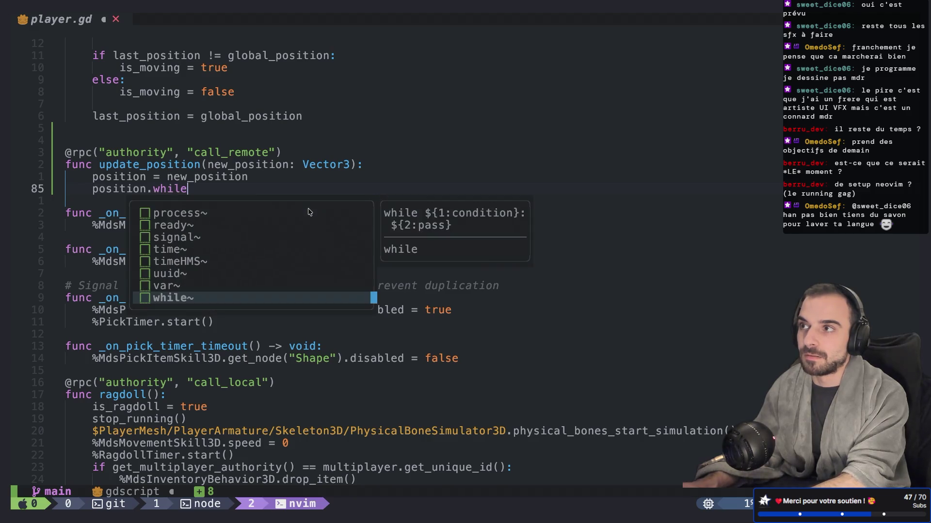
key(BackSpace)
key(BackSpace)
key(BackSpace)
key(Escape)
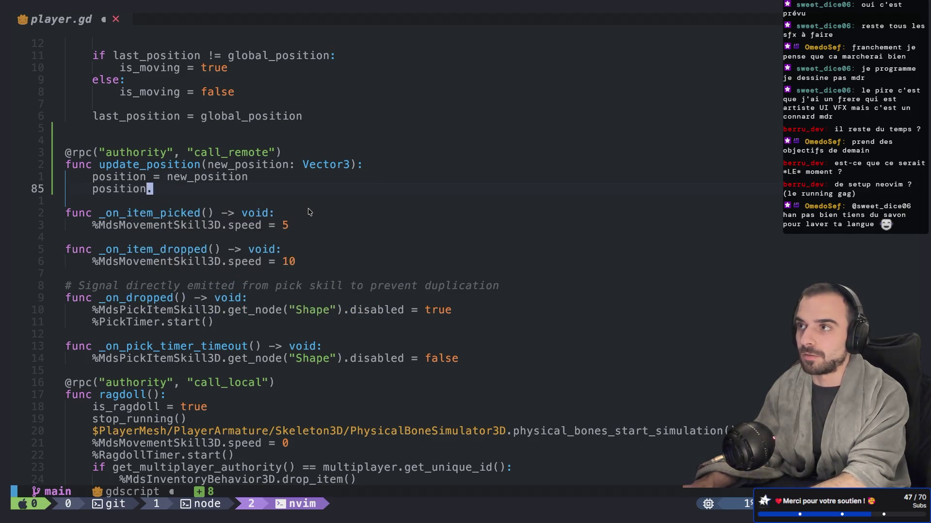
key(d)
key(d)
Run :LspInfo to check the language server status
key(colon)
text(LspInfo)
key(Return)
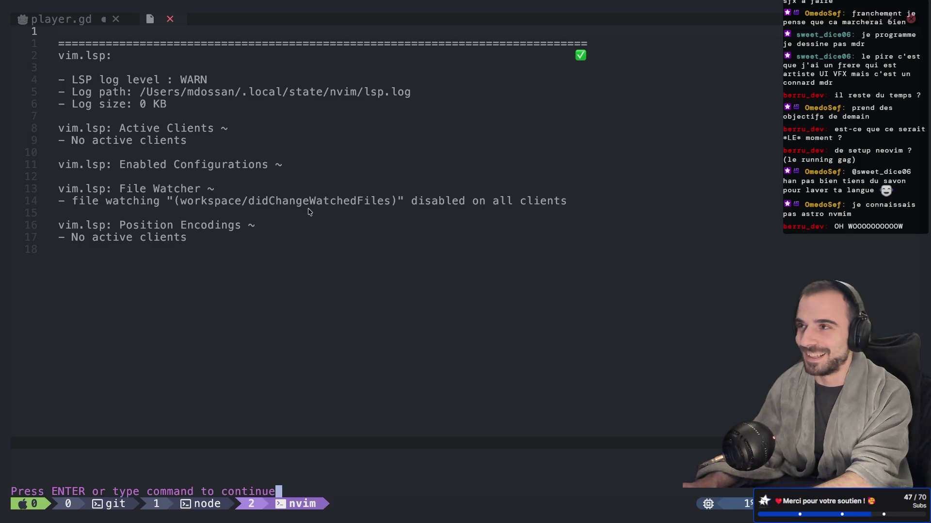
Dismiss the LSP report and open :Mason to confirm gdtoolkit is installed
key(Return)
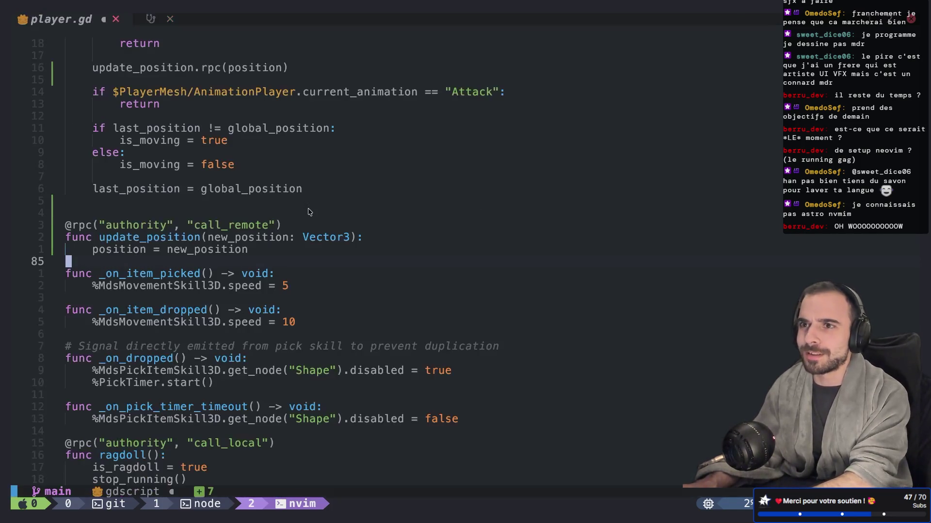
text(:Mason)
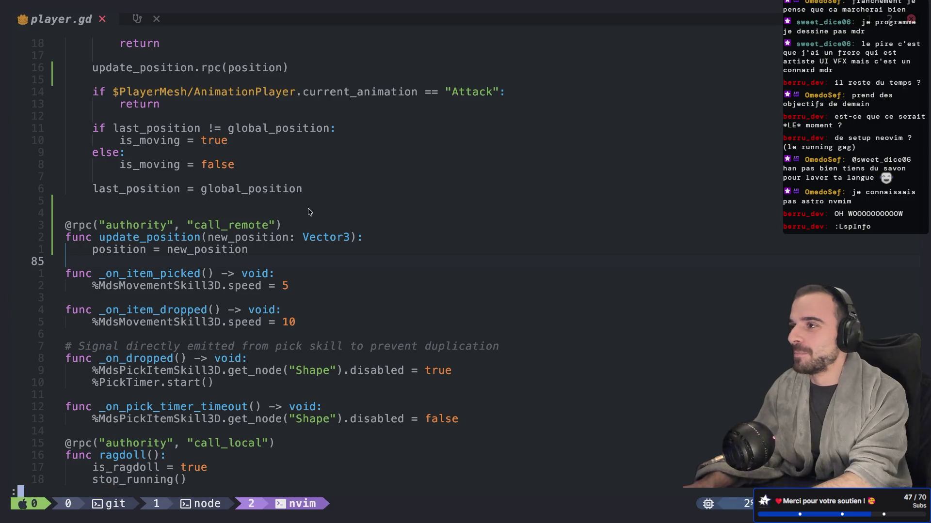
key(Return)
key(j)
key(j)
key(j)
key(j)
key(j)
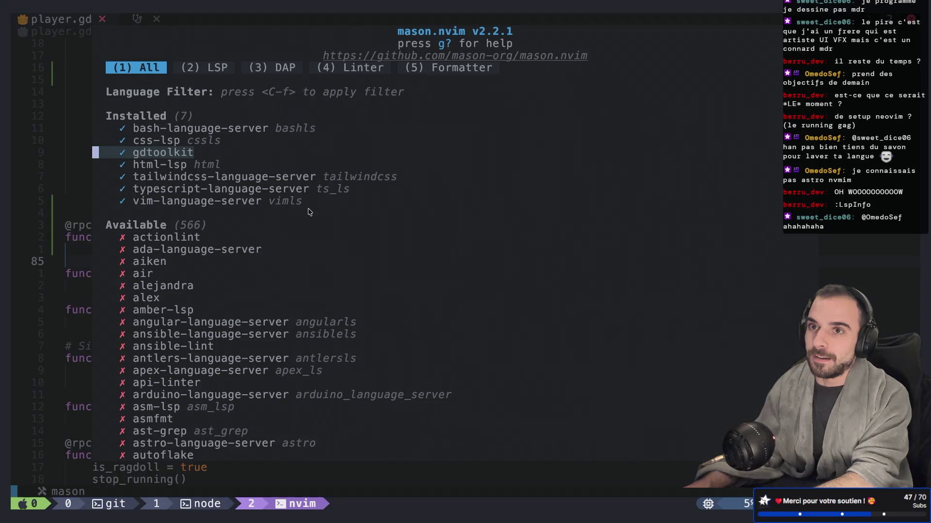
Quit Mason and run :LspInfo again, then open a new browser tab
text(q:Lxps)
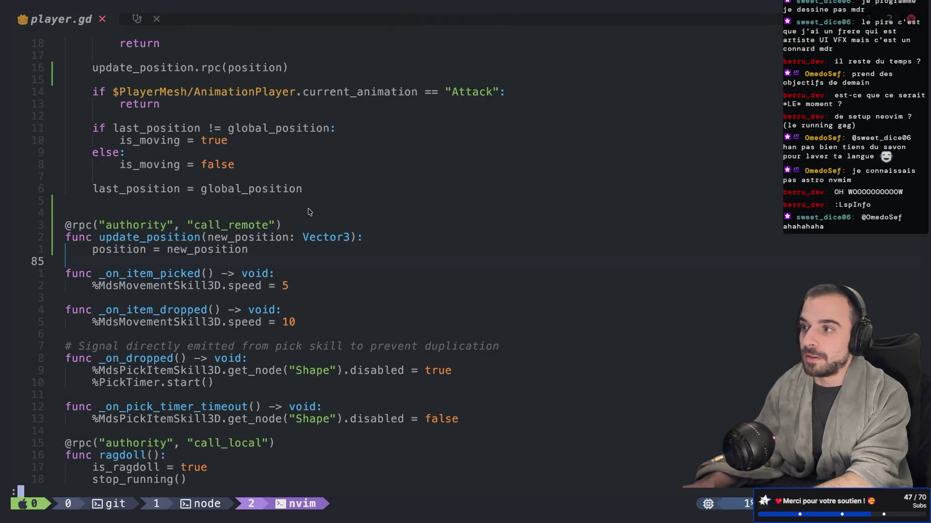
key(BackSpace)
key(BackSpace)
key(BackSpace)
text(spInfo)
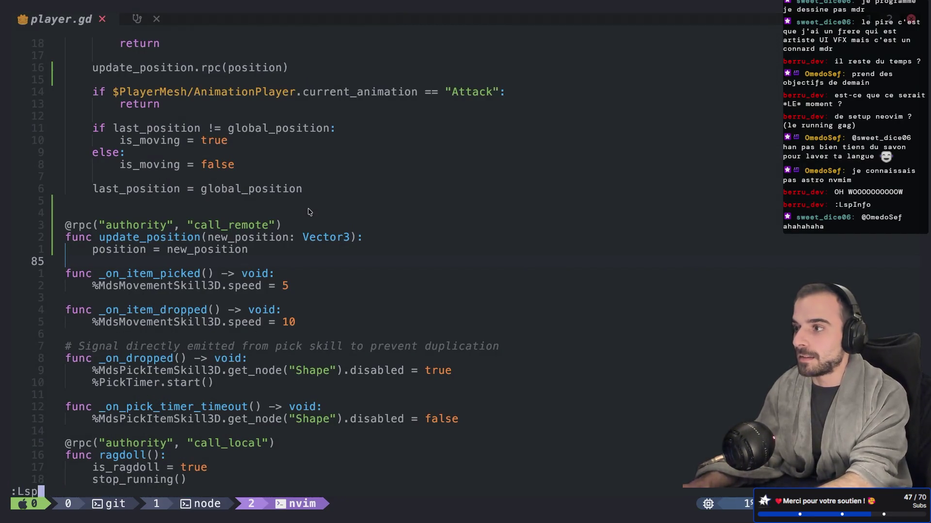
key(Tab)
key(Return)
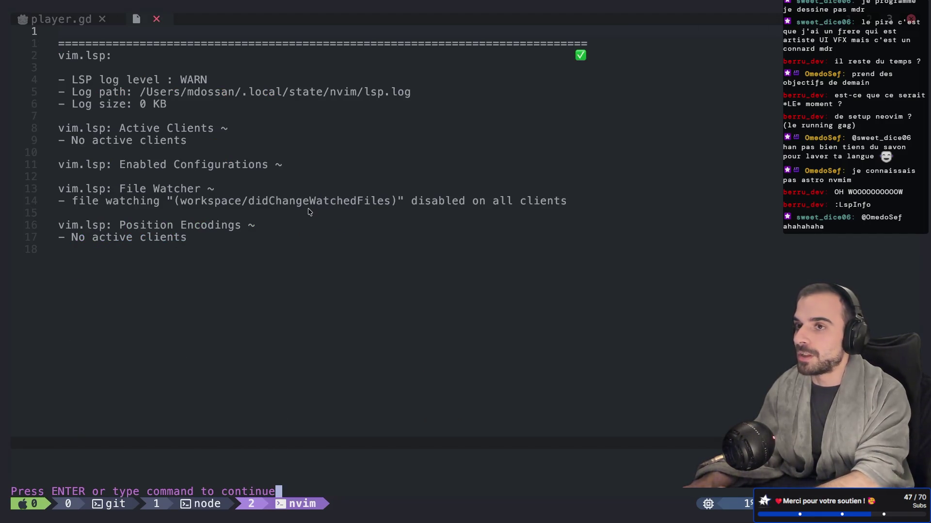
key(super+Tab)
click(897, 11)
Search 'lspconfig', open the nvim-lspconfig GitHub repo, and read the Install and Quickstart sections
text(lsp)
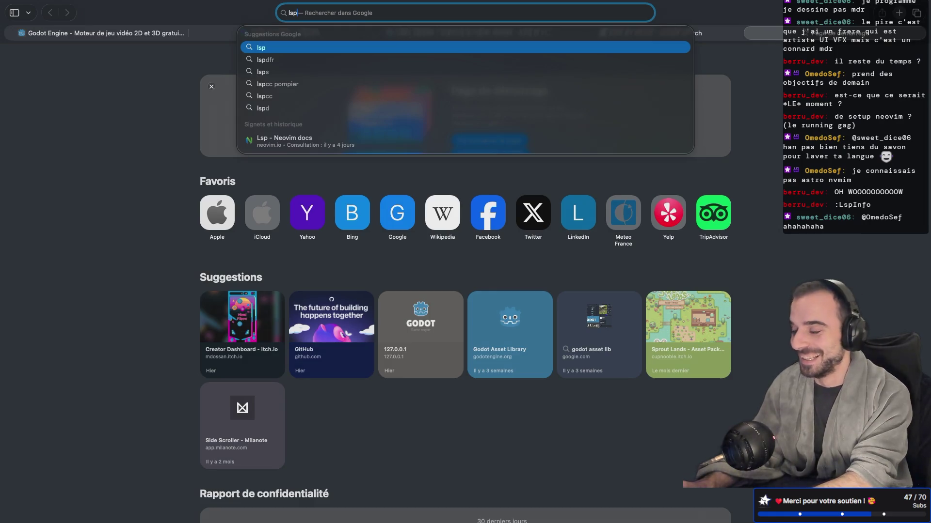
text(config)
key(Return)
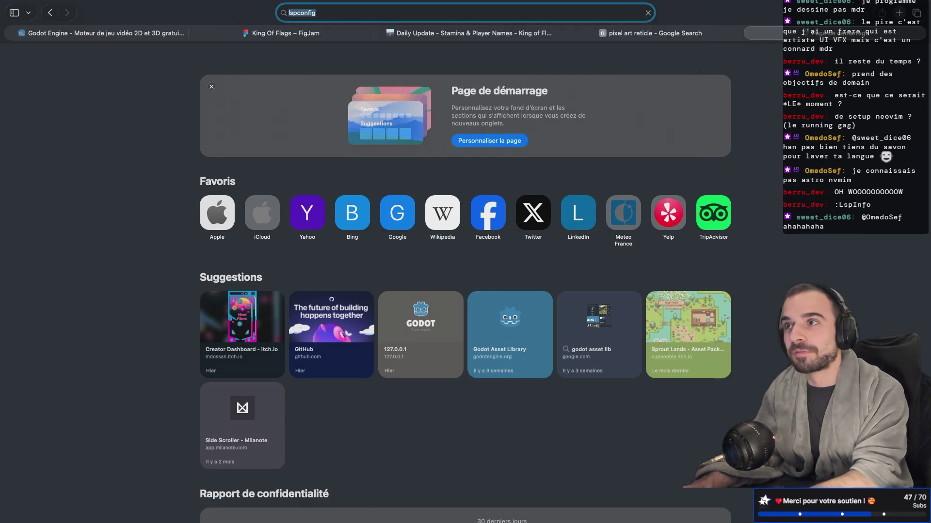
click(241, 152)
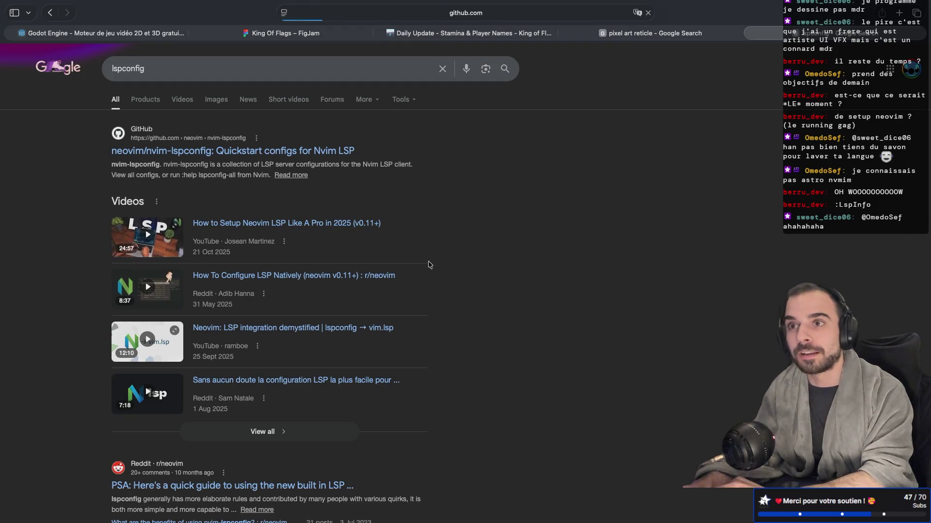
scroll(430, 264, down, 3)
scroll(387, 297, down, 15)
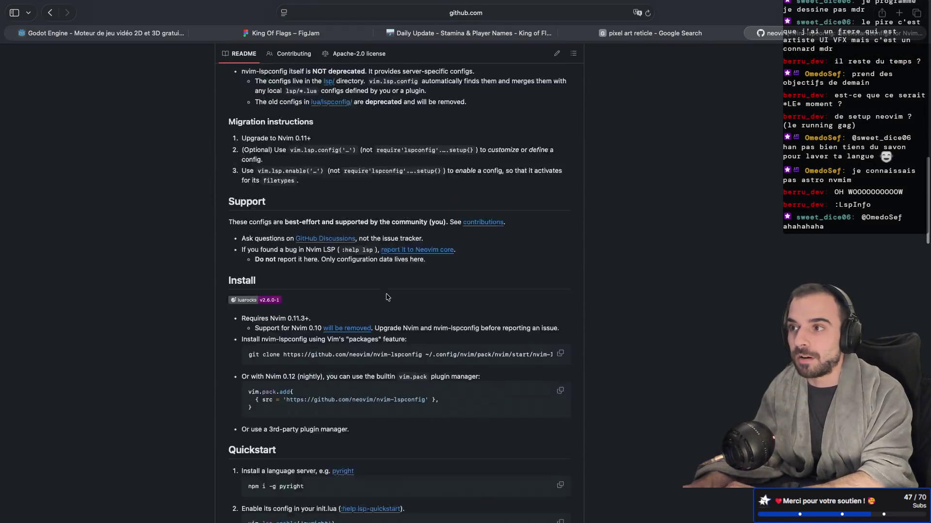
scroll(388, 297, down, 2)
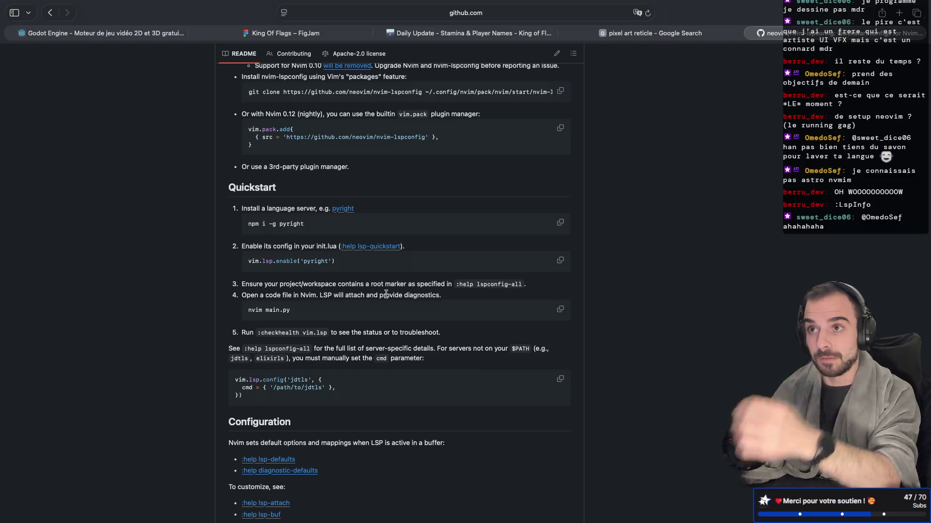
key(super+Up)
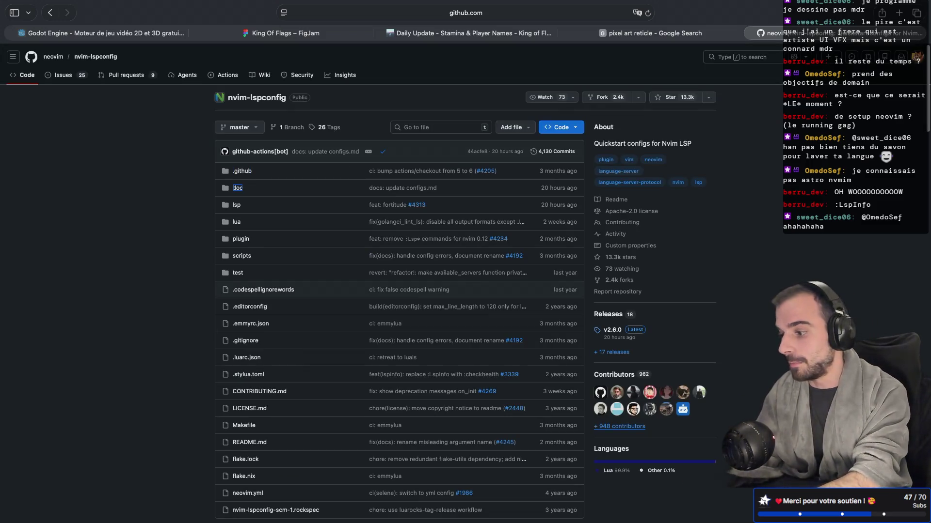
Scroll through the nvim-lspconfig README and follow the 'all configs' link to configs.md
key(ctrl+super+f)
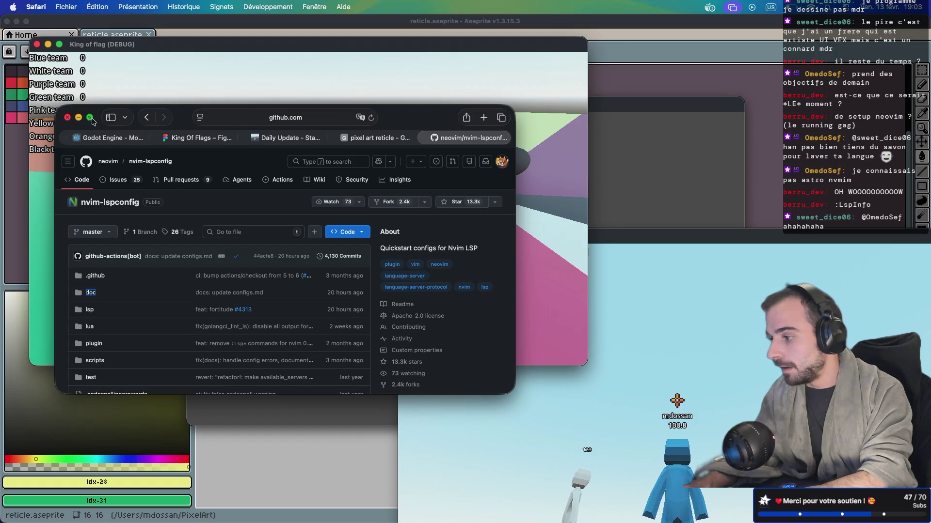
key(ctrl+super+f)
scroll(495, 280, down, 10)
scroll(496, 280, down, 9)
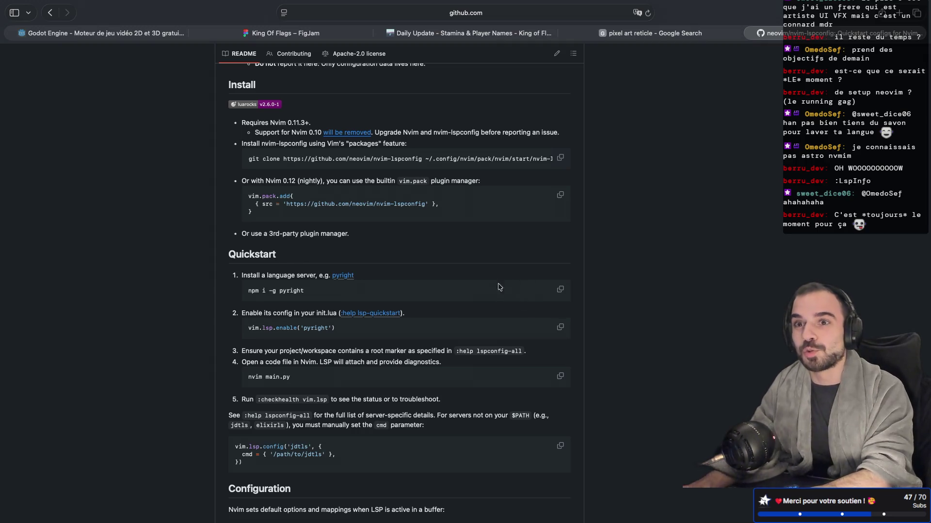
scroll(514, 302, down, 1)
scroll(515, 302, up, 10)
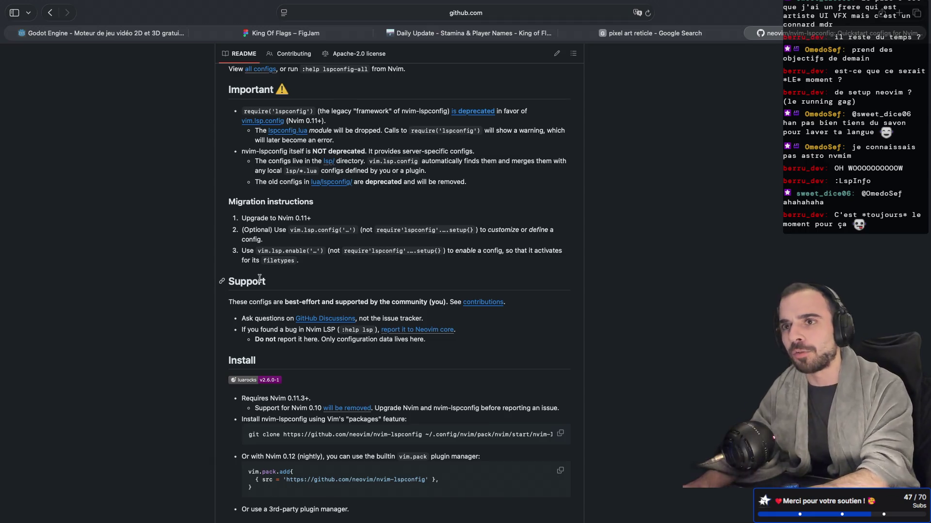
scroll(264, 279, up, 5)
scroll(274, 332, up, 4)
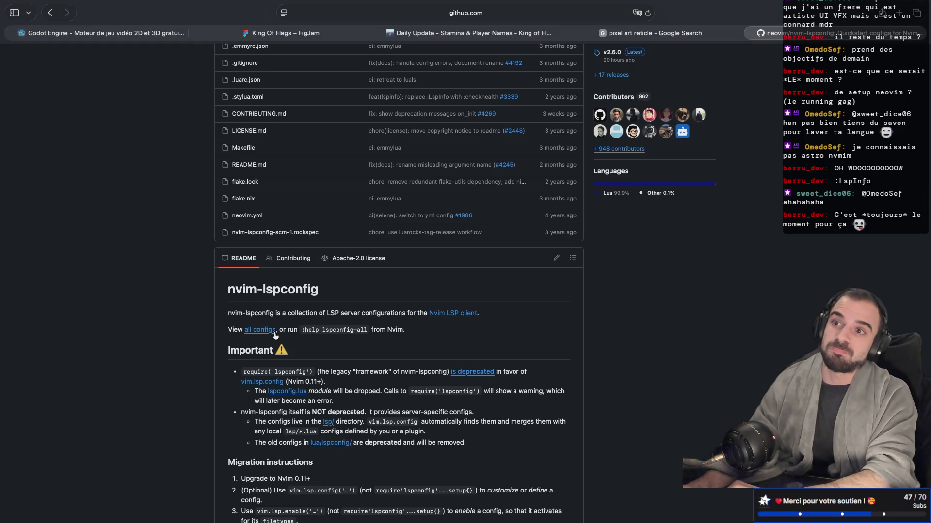
scroll(274, 336, down, 1)
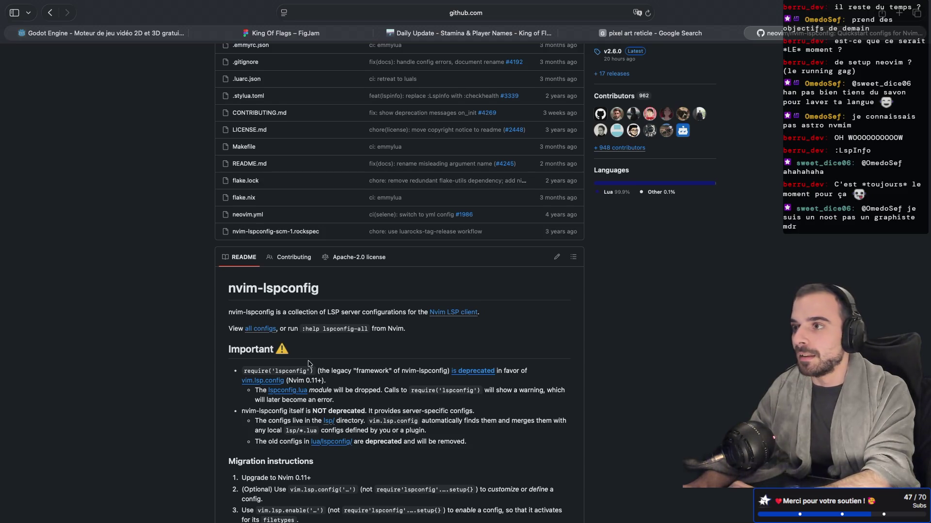
scroll(308, 363, up, 5)
scroll(308, 364, down, 4)
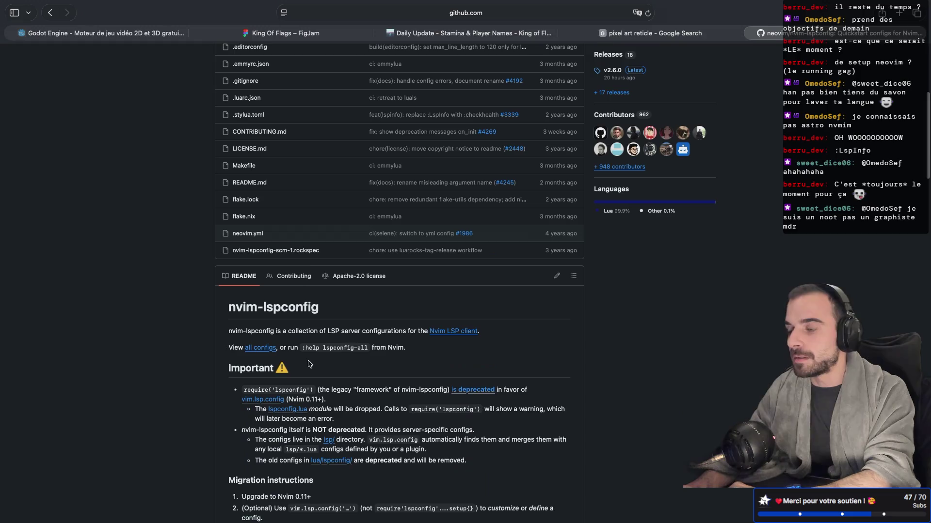
click(248, 350)
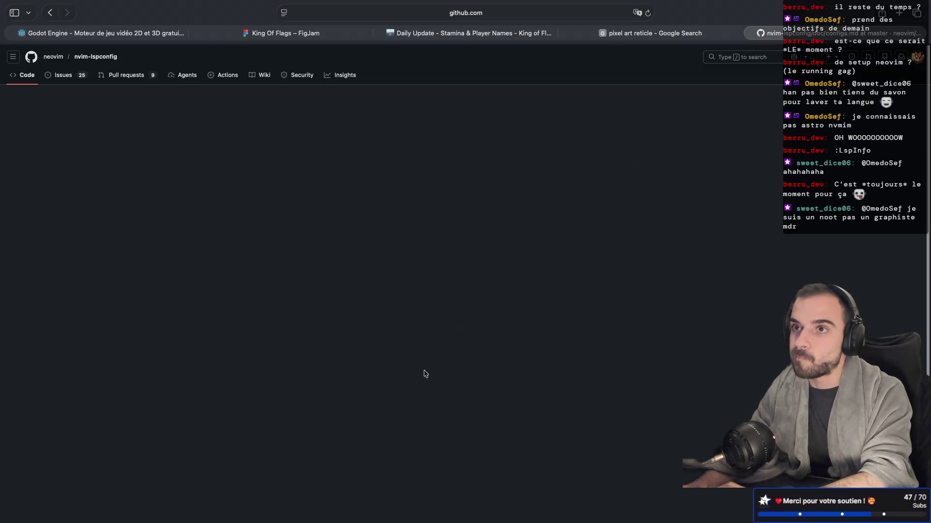
Find the gdscript entry in the configs list with a page search for 'gd'
key(super+f)
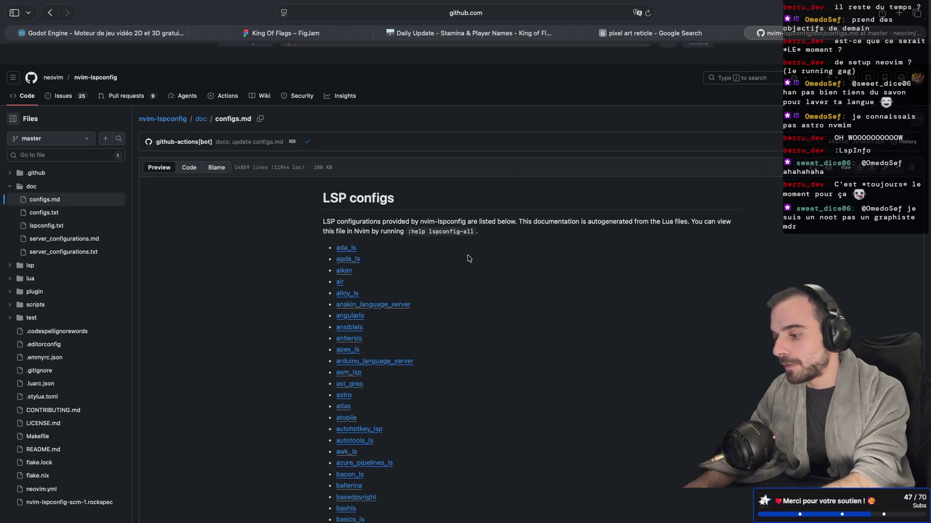
text(gdt)
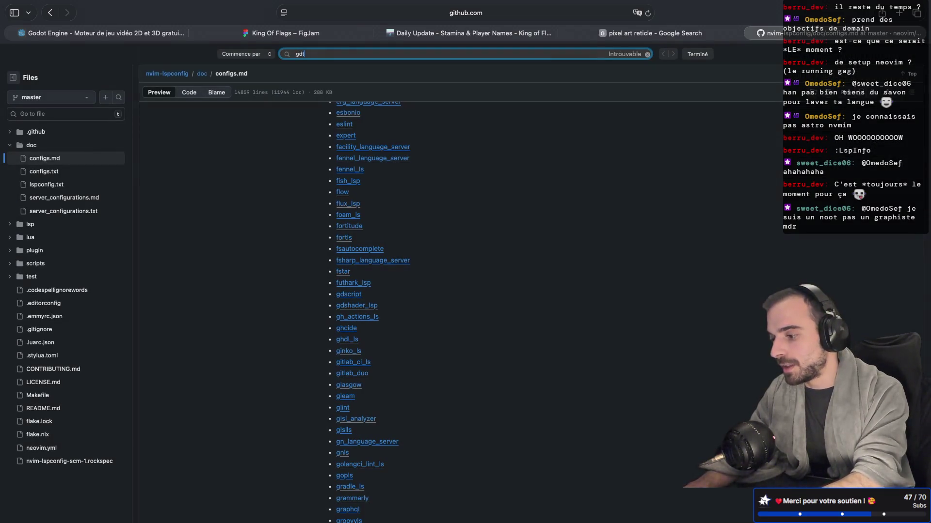
click(345, 295)
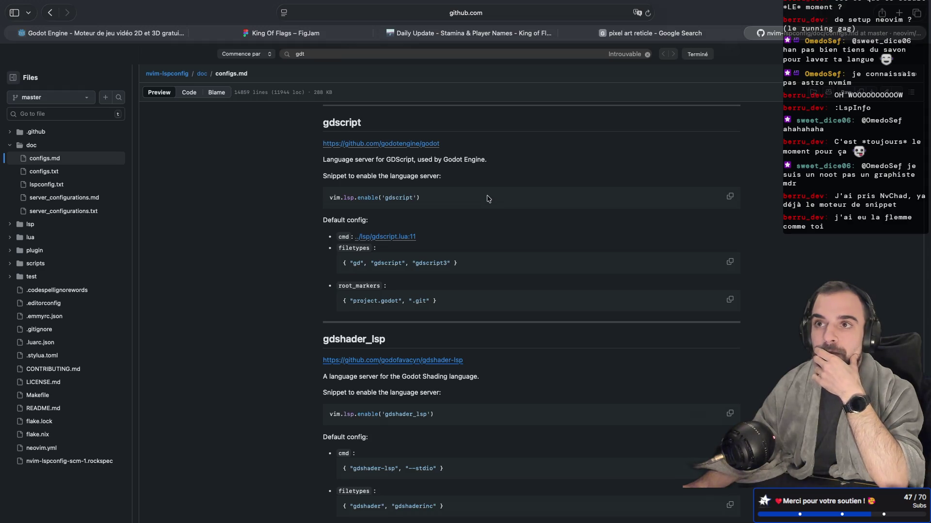
Open a new browser tab and start a search for 'nvchad snippet'
key(ctrl+Right)
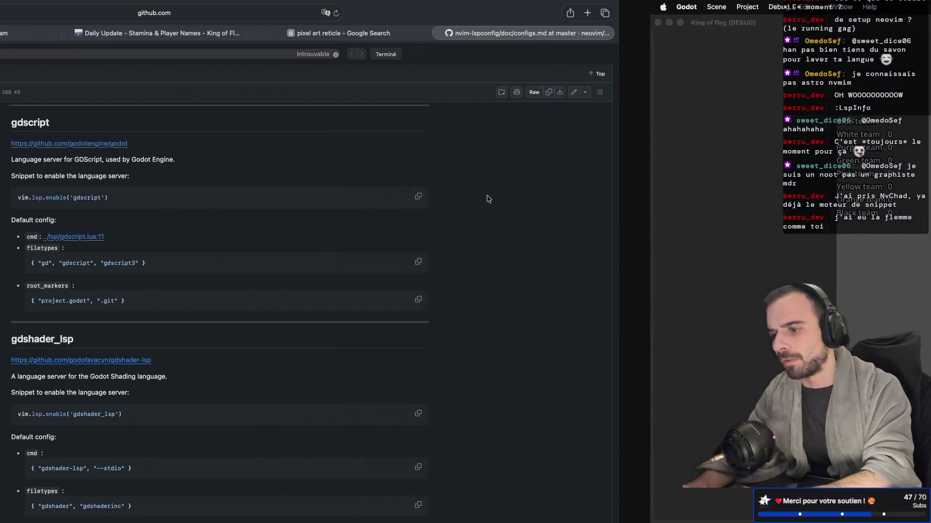
key(ctrl+Left)
click(900, 13)
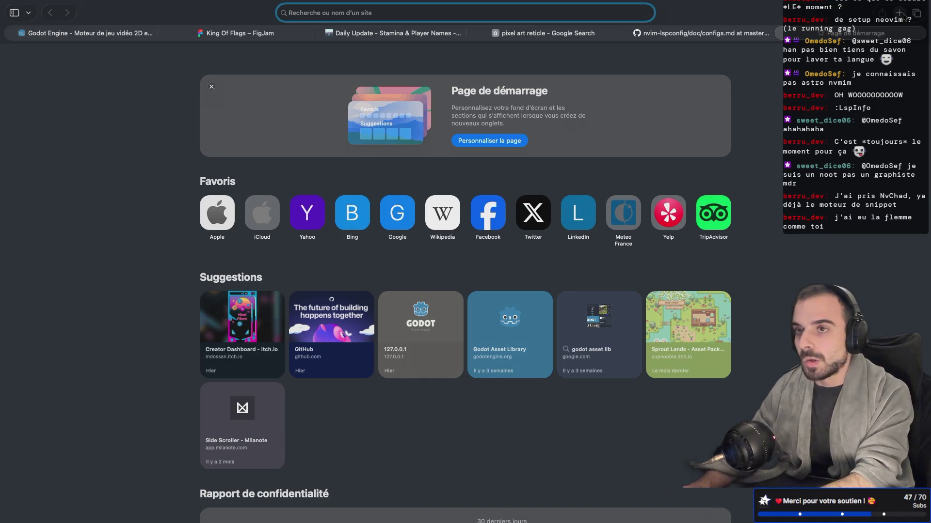
text(nvchad)
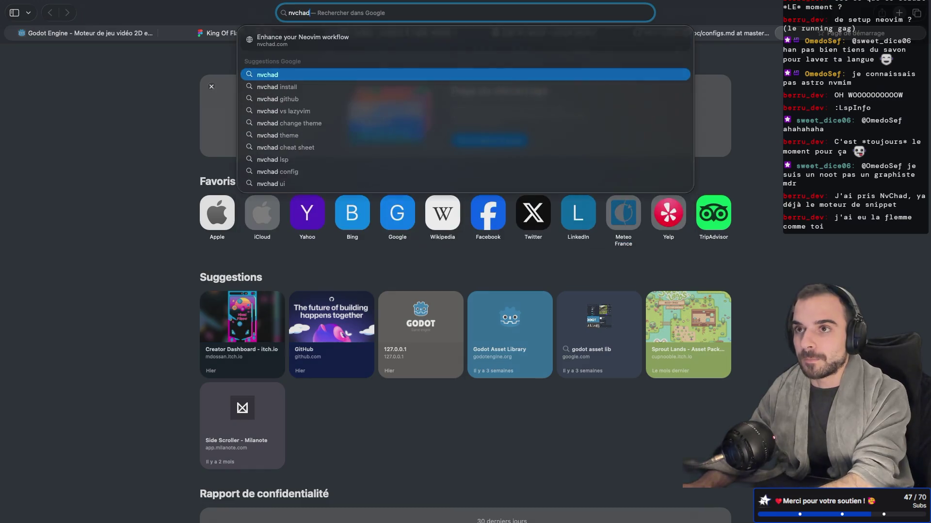
text( snippet mot)
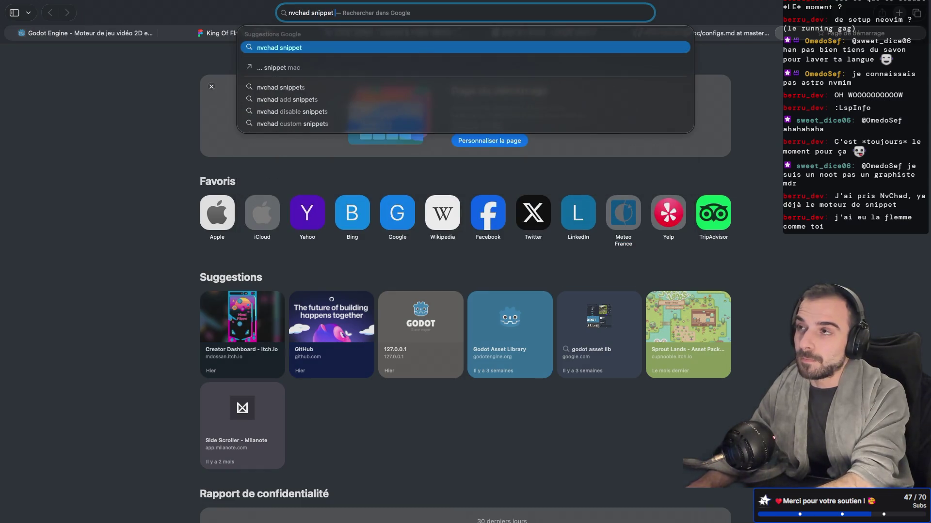
Search for 'nvchad snippet' and open the NvChad Snippets documentation page
key(BackSpace)
key(BackSpace)
key(BackSpace)
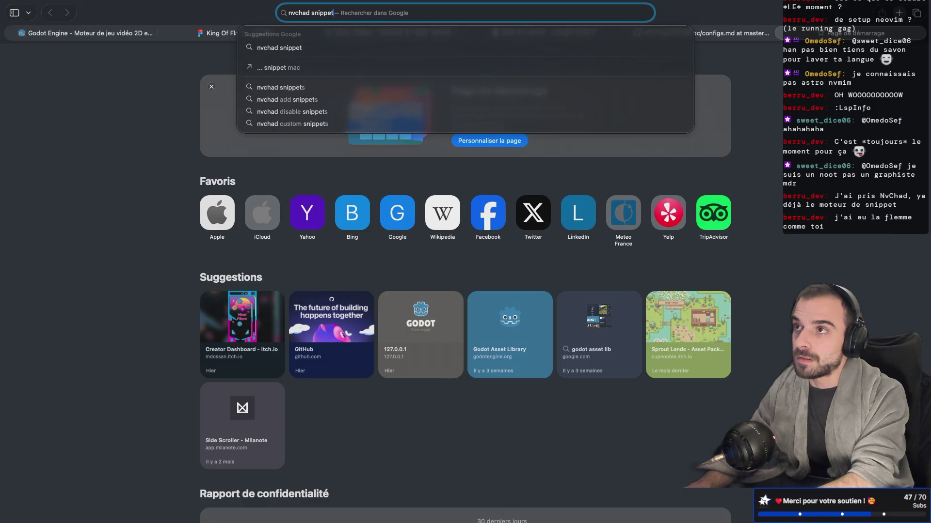
key(Return)
click(157, 151)
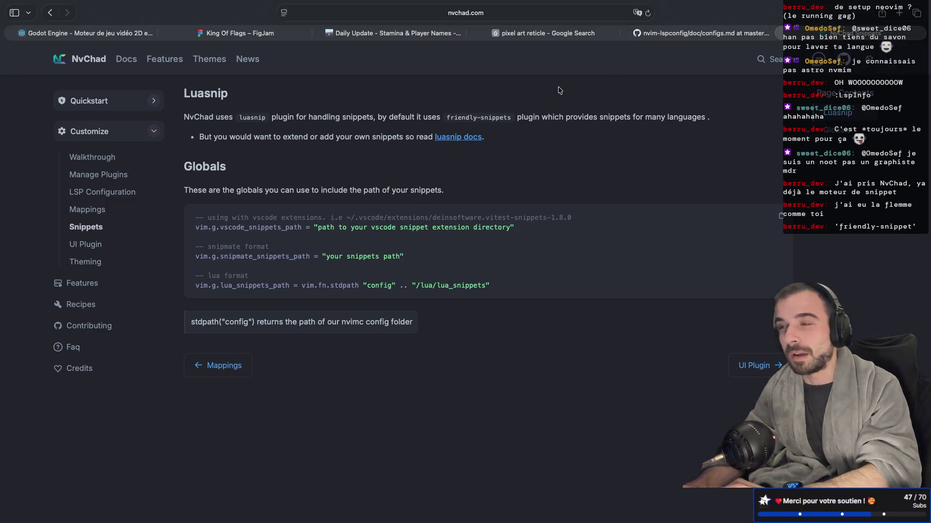
Return to the gdscript config page, then switch to the game desktop
click(775, 33)
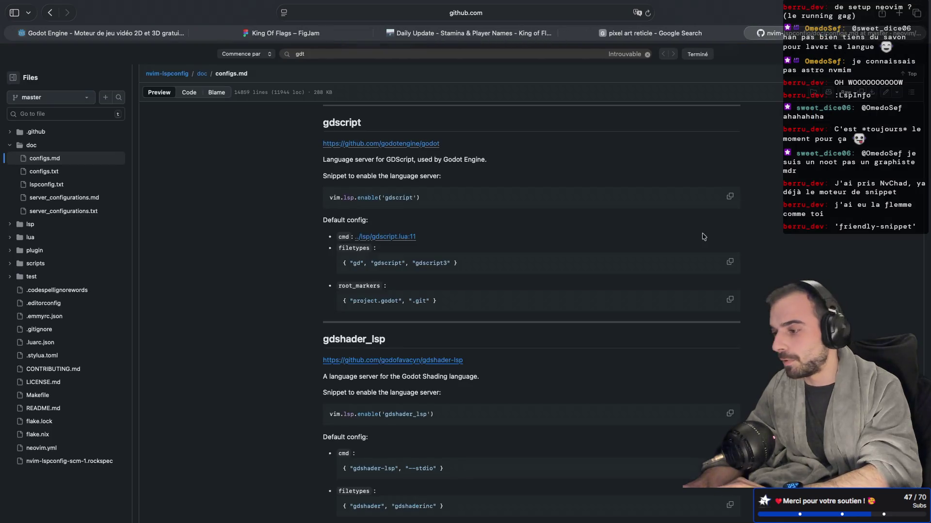
scroll(599, 294, down, 1)
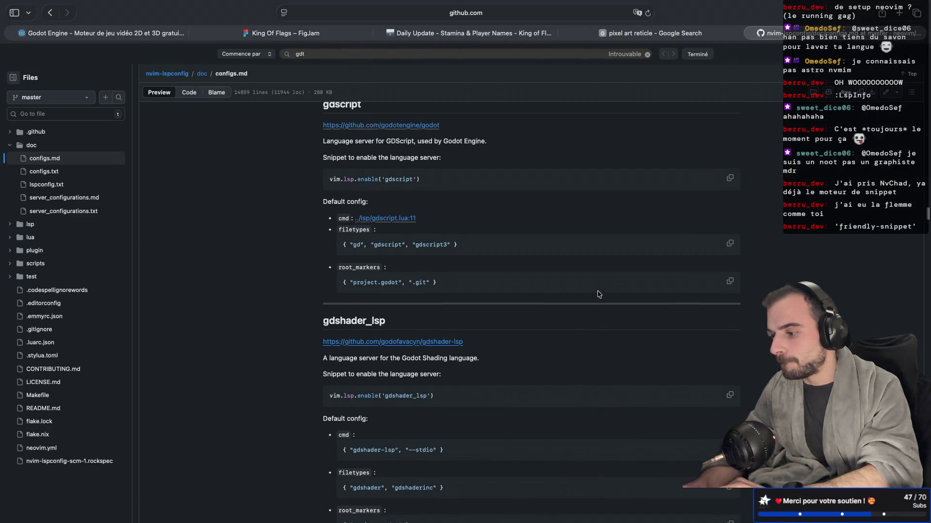
key(ctrl+Left)
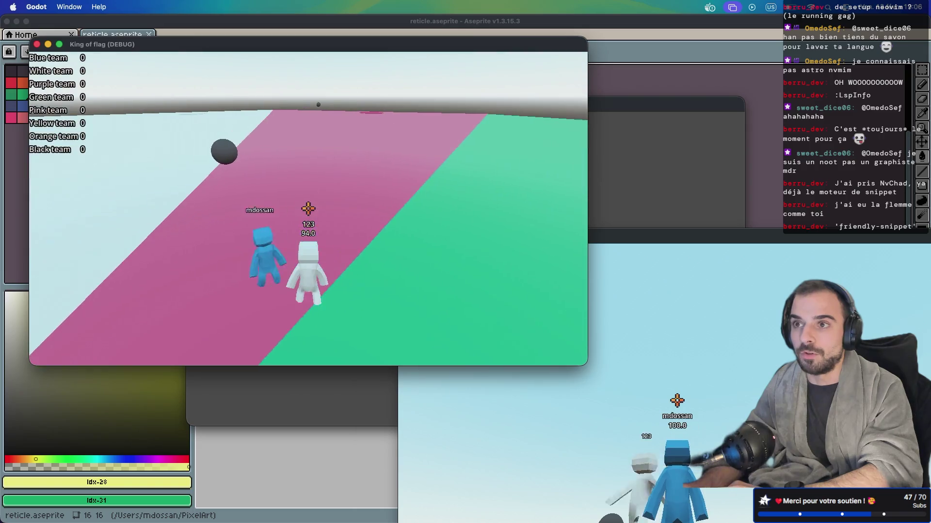
Switch to Neovim and close the health-check report to get back to player.gd
key(super+Tab)
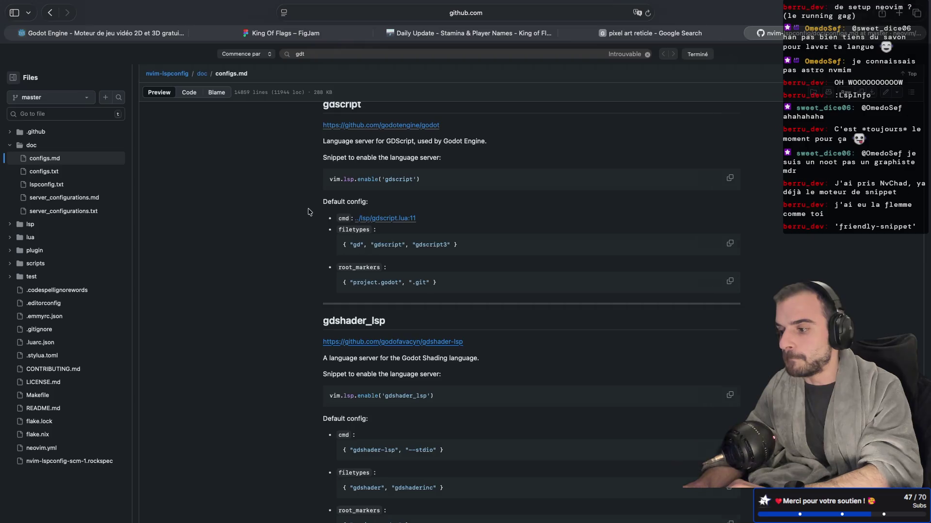
key(super+Tab)
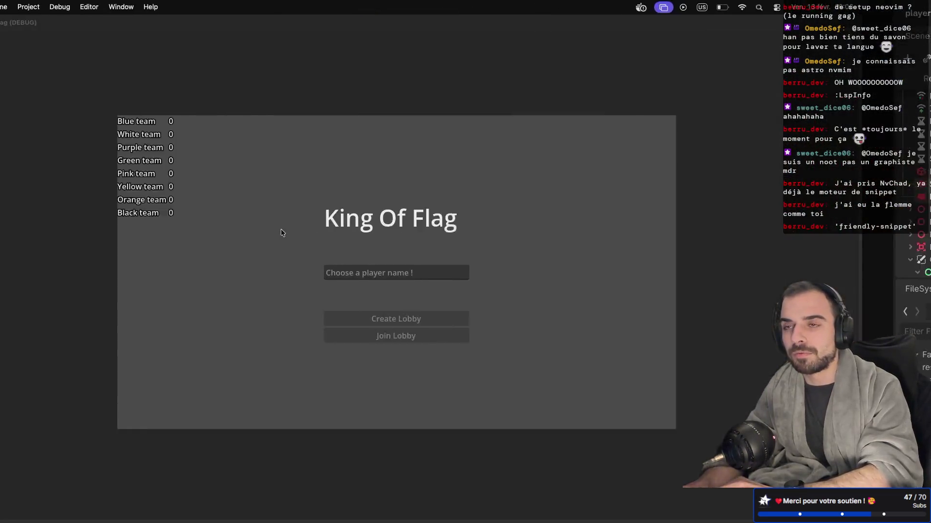
key(super+Tab)
key(super+Tab)
key(super+Tab)
key(super+Tab)
key(super+Tab)
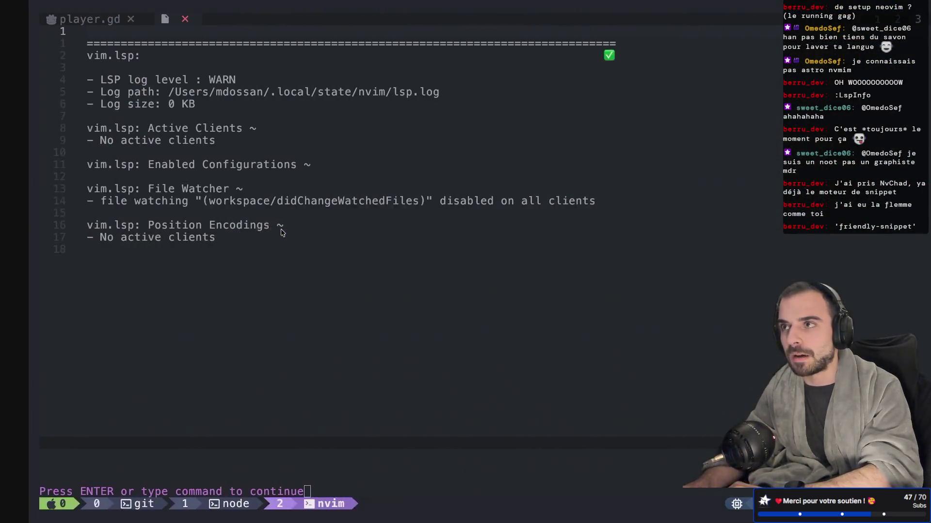
key(Return)
key(j)
key(ctrl+w)
text(oj:q)
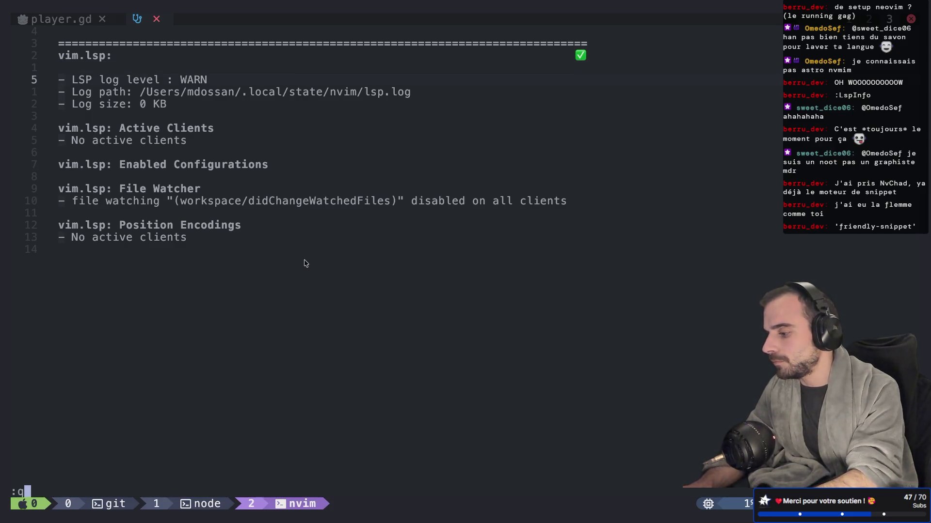
key(Return)
Test new_position completion inside update_position, then delete the test line and save player.gd
key(j)
key(j)
key(k)
key(k)
key(k)
key(k)
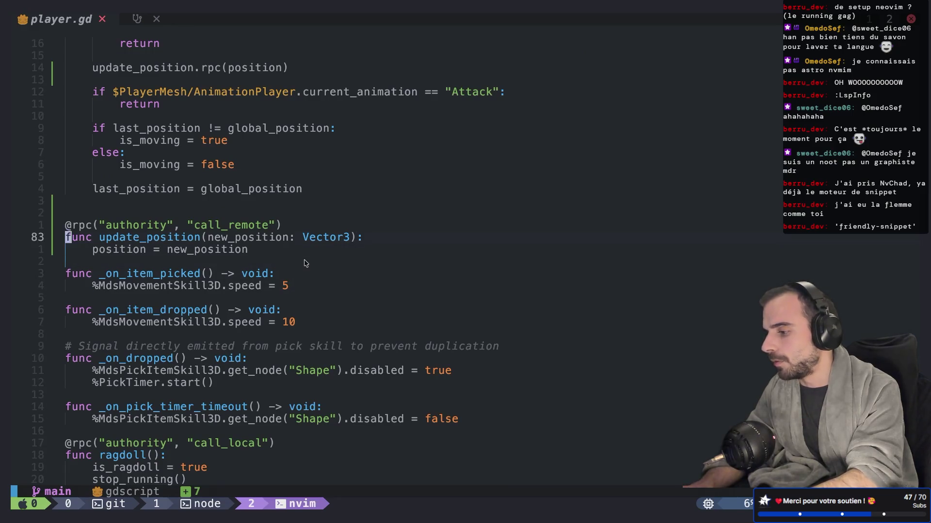
key(o)
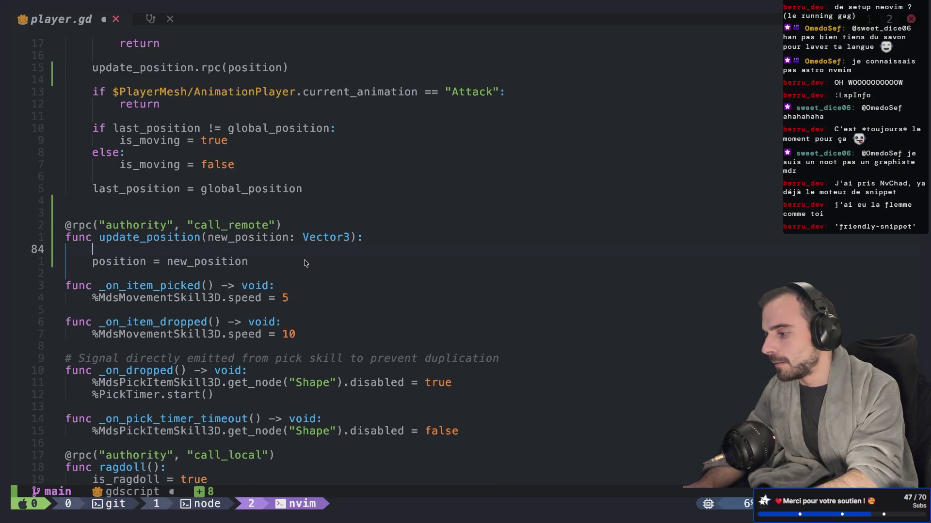
text(new)
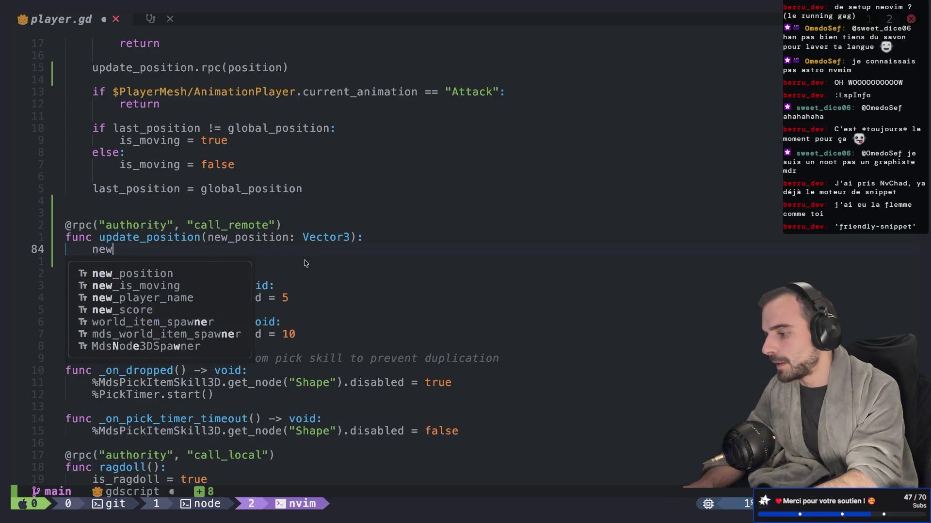
key(Return)
text(.feafea)
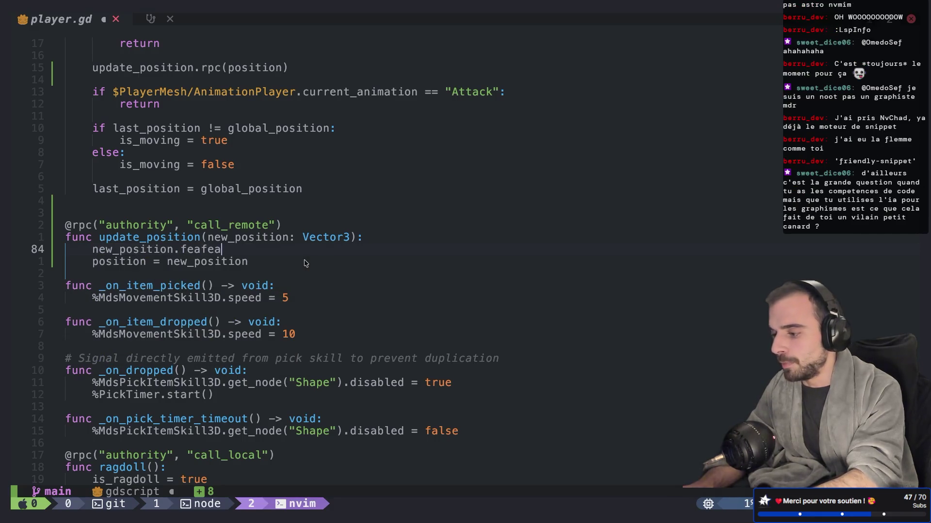
key(Escape)
key(d)
key(d)
text(:w)
key(Return)
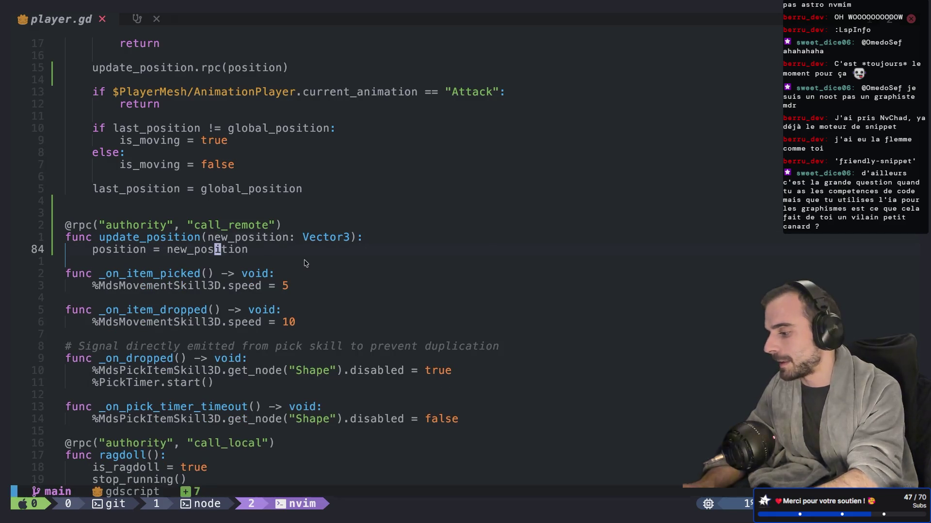
Browse player.gd from the top, then bring up the finder on the Neovim config files
key(ctrl+u)
key(ctrl+u)
key(ctrl+u)
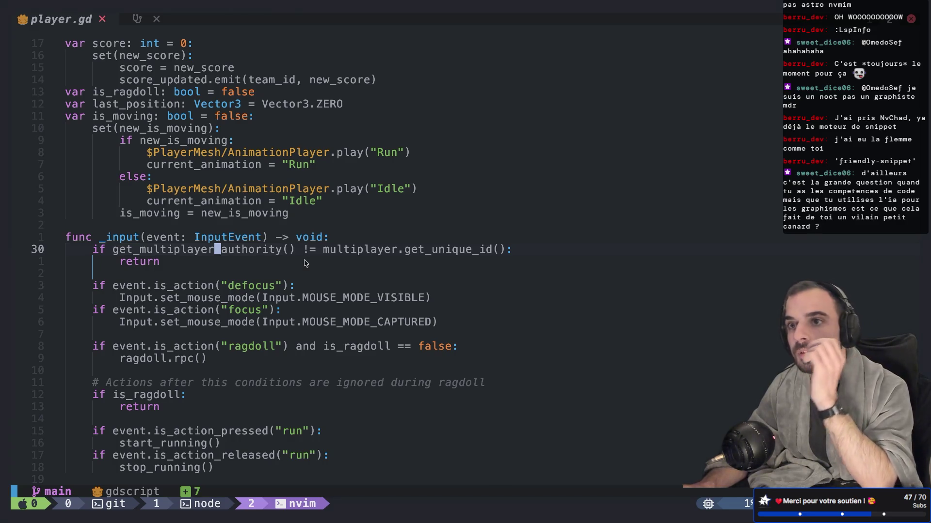
key(g)
key(g)
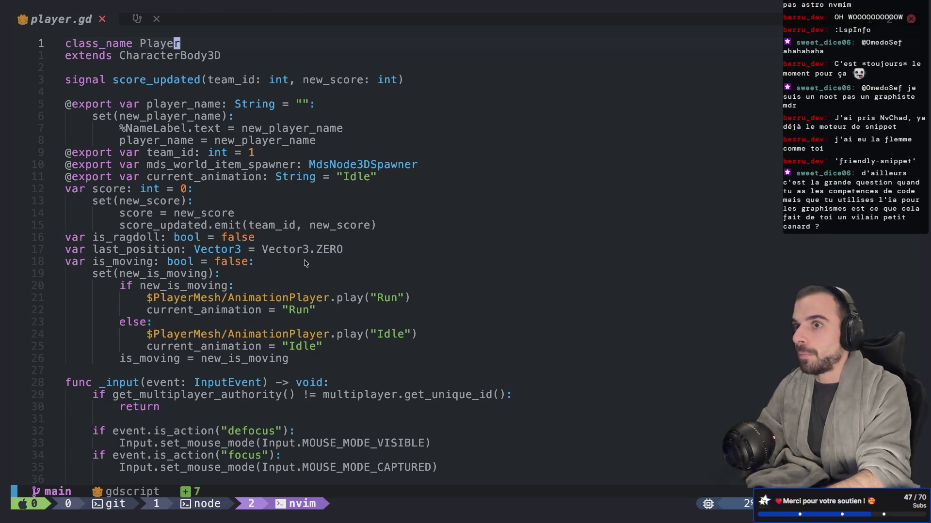
key(j)
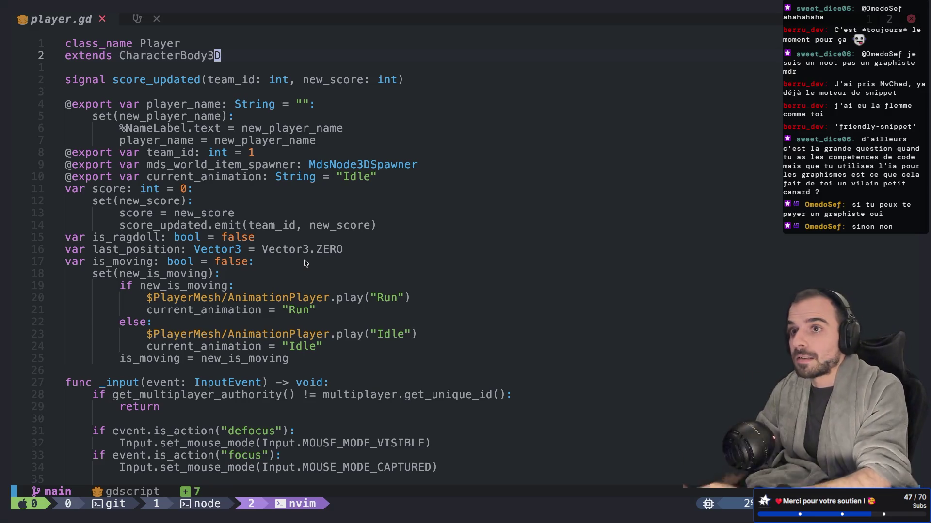
key(ctrl+d)
key(ctrl+d)
key(ctrl+d)
key(ctrl+d)
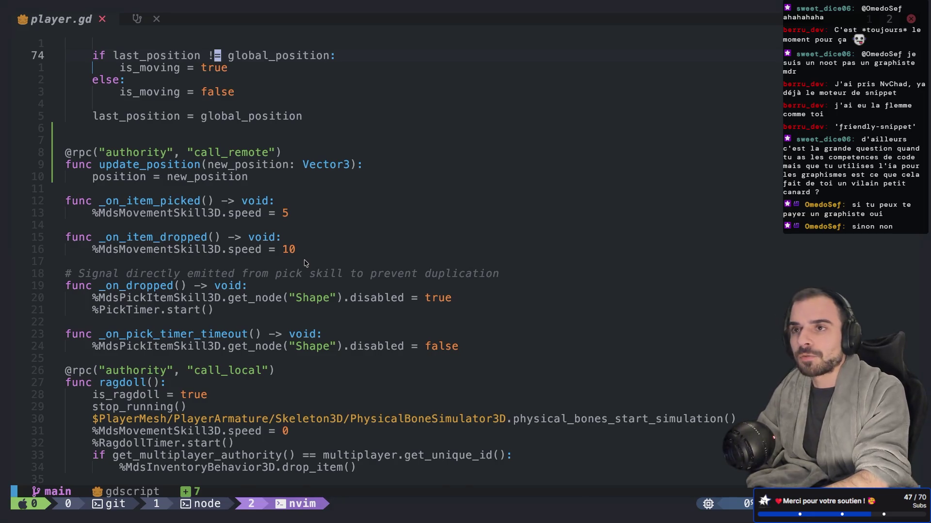
key(space)
key(f)
key(a)
key(Down)
key(Down)
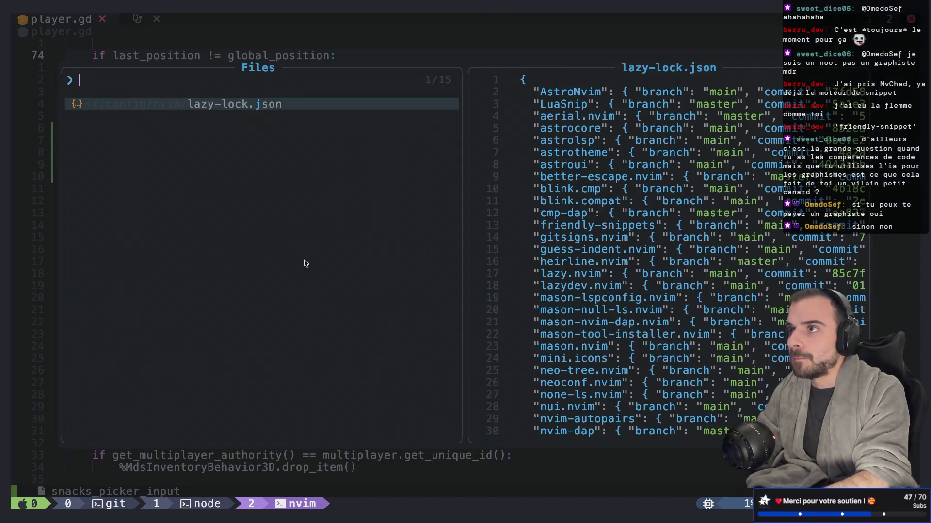
Filter the config finder to 'lsp' and open astrolsp.lua in a new tab
key(Up)
key(Up)
key(Down)
key(Down)
key(Down)
key(Down)
key(Down)
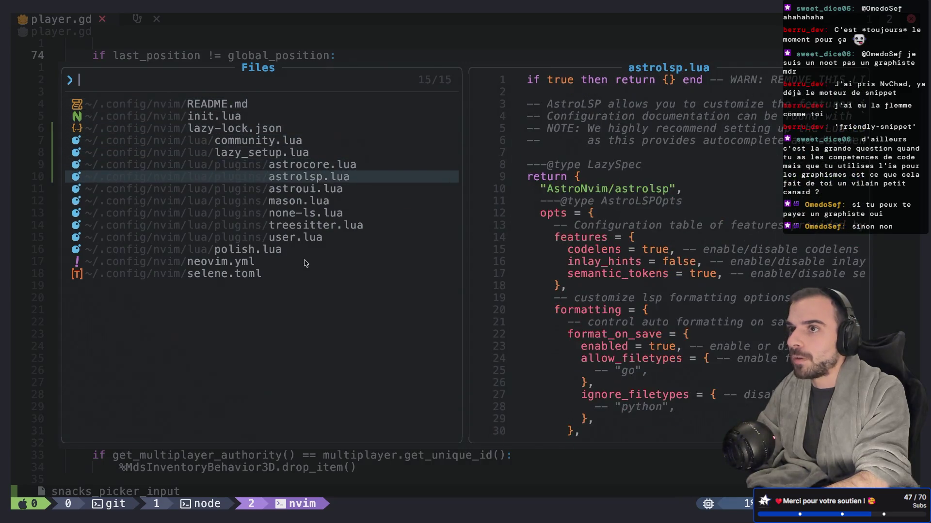
text(l)
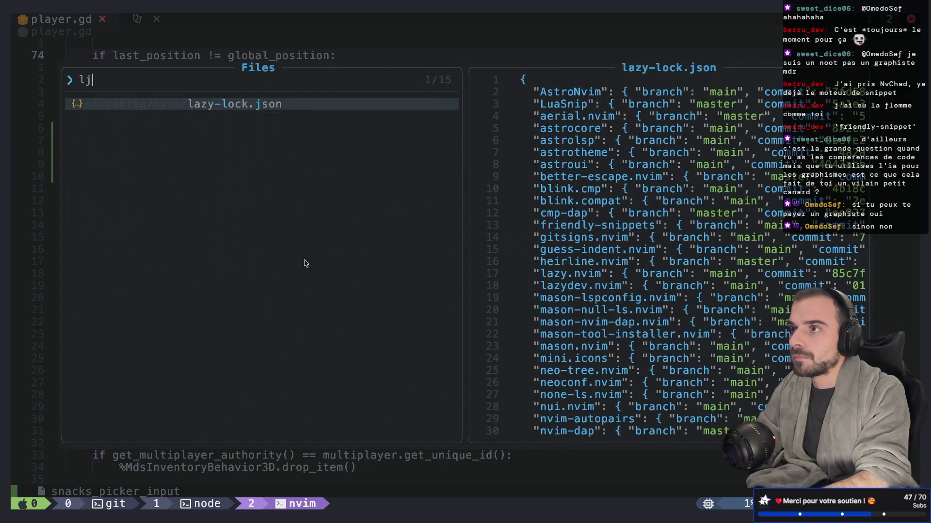
key(BackSpace)
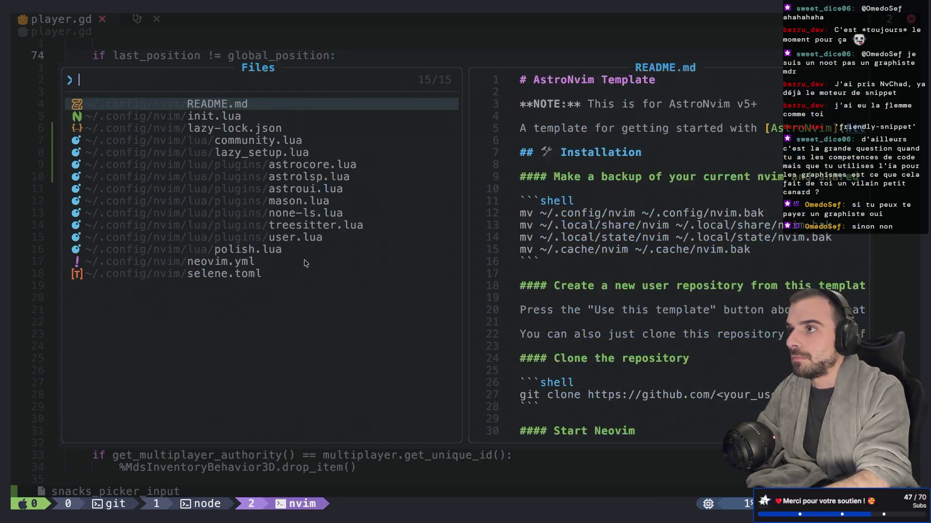
text(lsp)
key(Down)
key(Return)
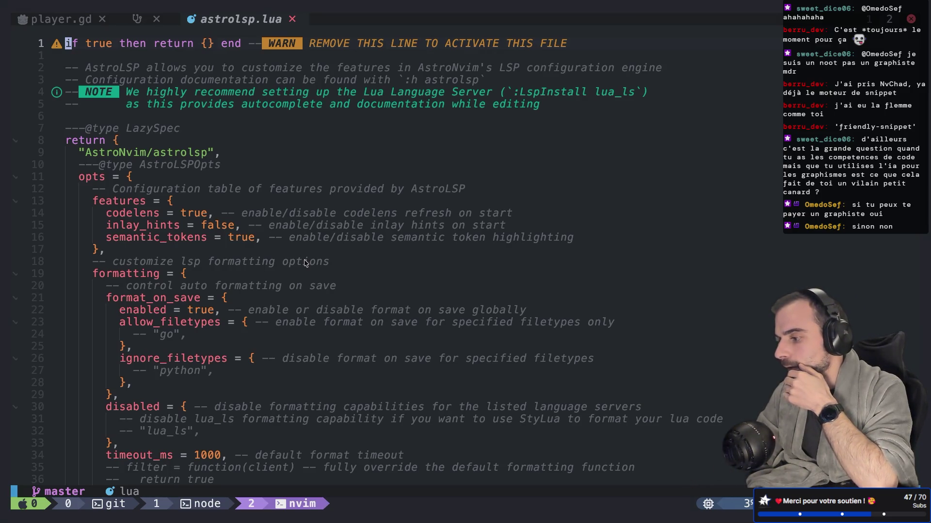
Review astrolsp.lua, searching 'enable' to find the enabled-servers section, then reopen the config finder
key(ctrl+d)
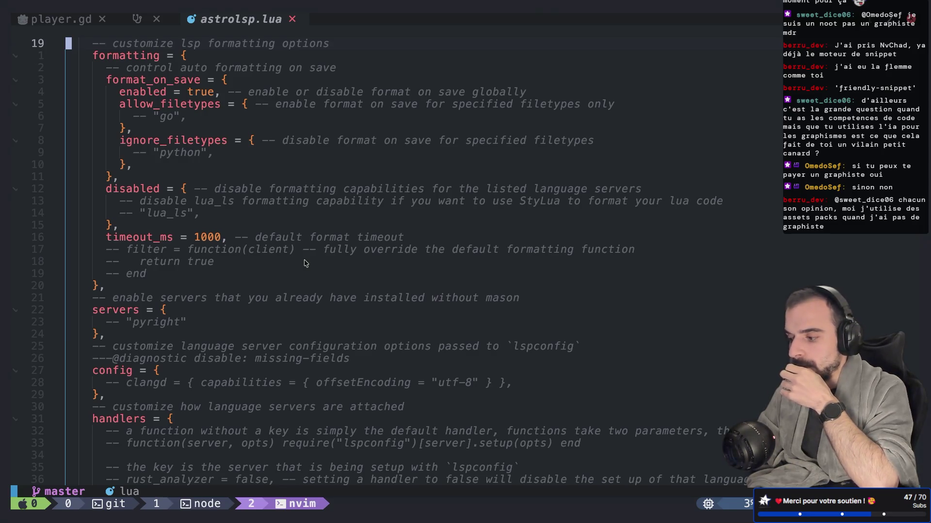
key(ctrl+d)
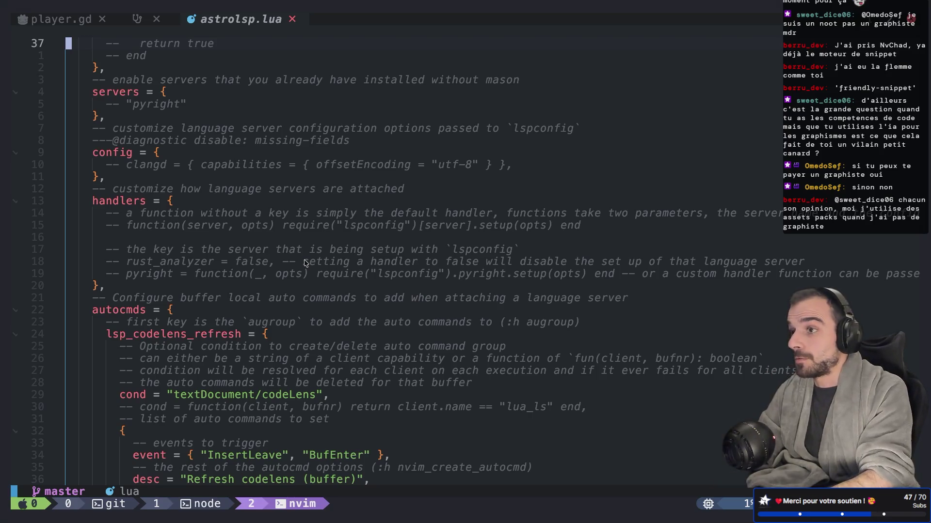
key(ctrl+d)
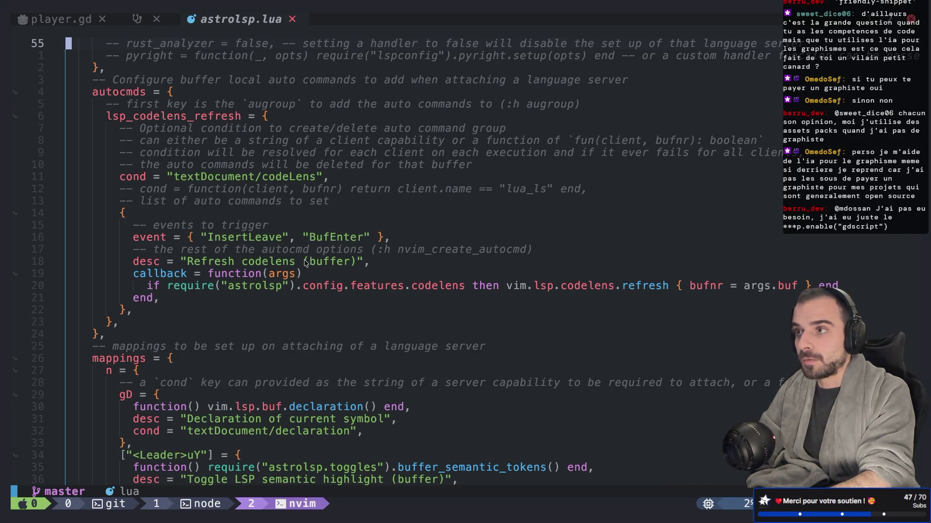
text(/enable)
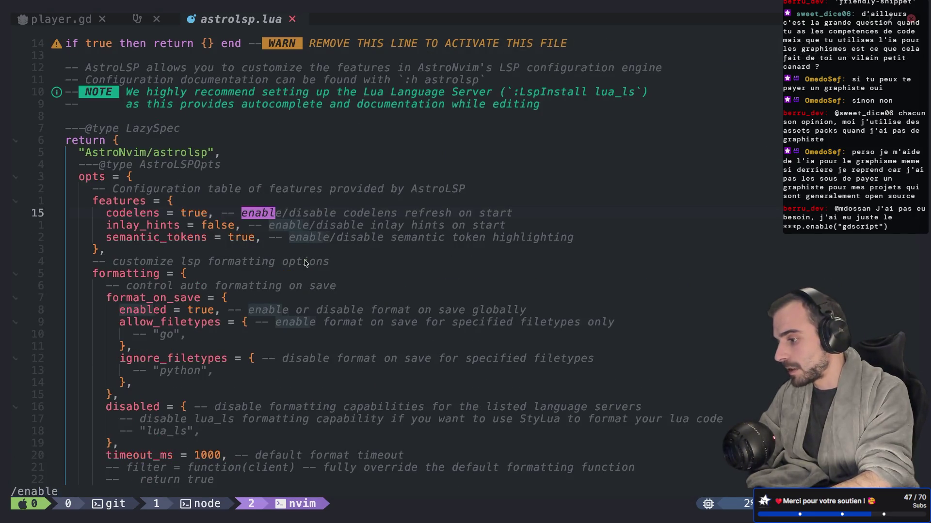
key(Return)
key(n)
key(n)
key(n)
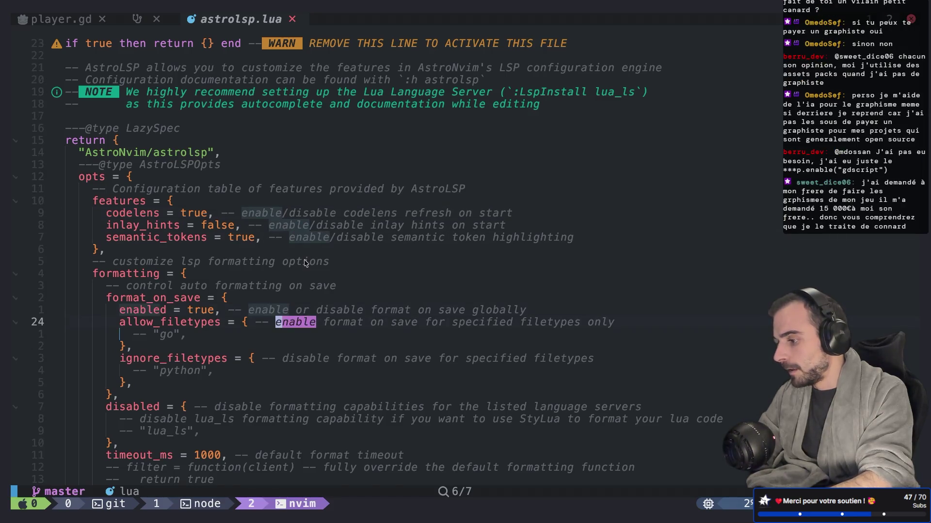
key(n)
key(ctrl+d)
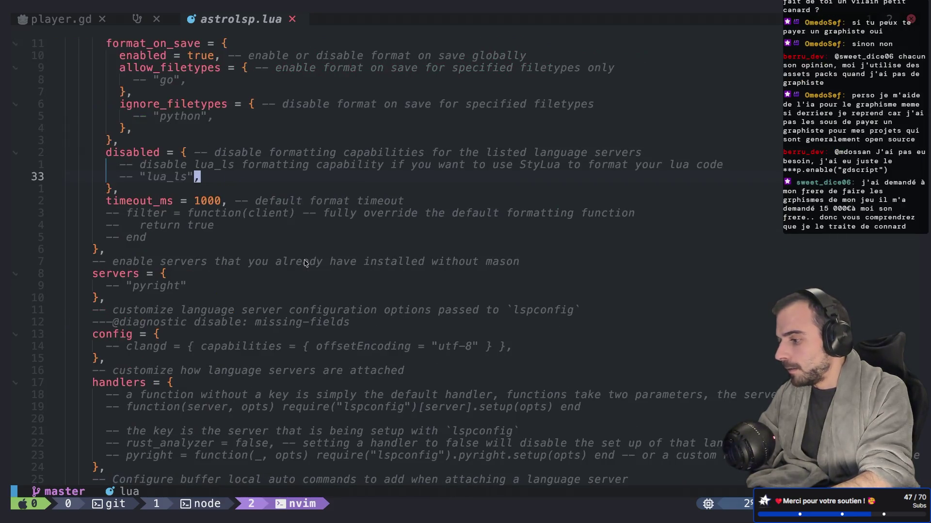
key(j)
key(j)
key(j)
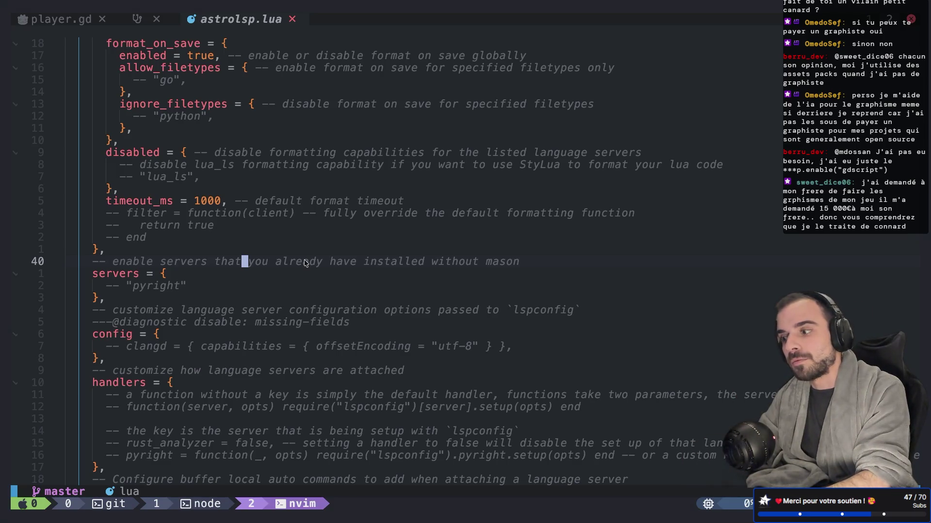
key(space)
key(f)
key(f)
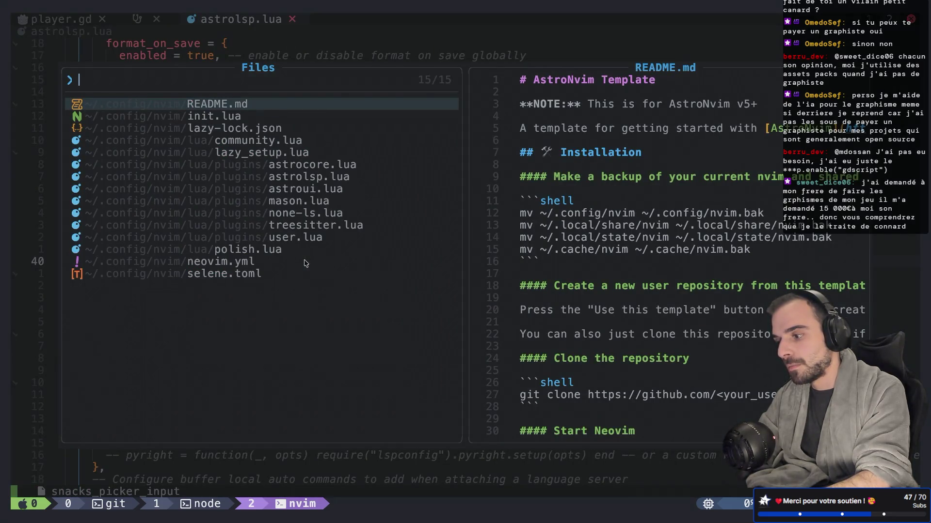
Open mason.lua in a new tab and look over its Customize Mason section
text(m)
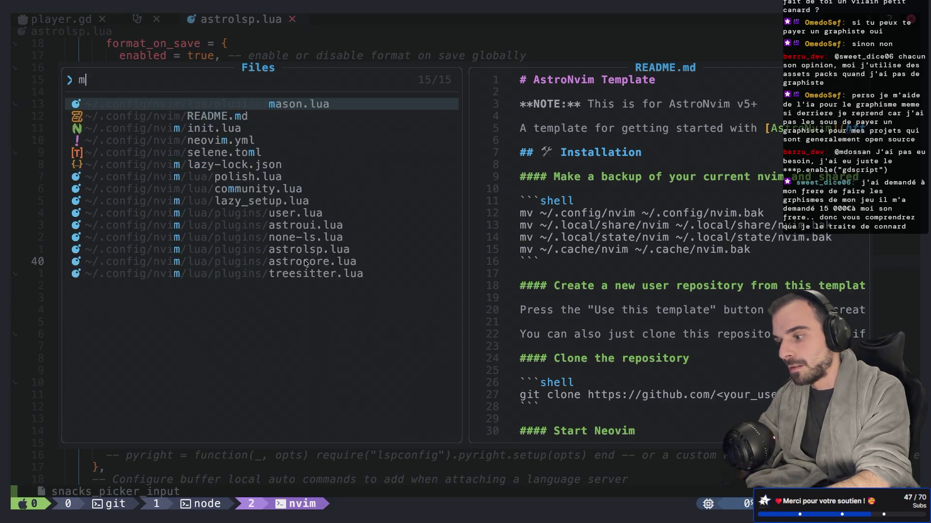
text(ason)
key(Return)
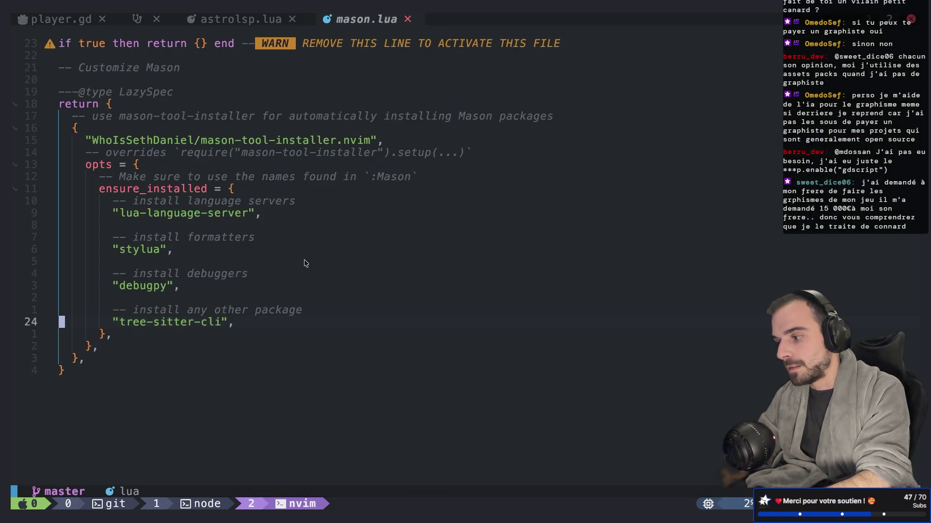
key(k)
key(k)
key(k)
key(k)
key(g)
key(g)
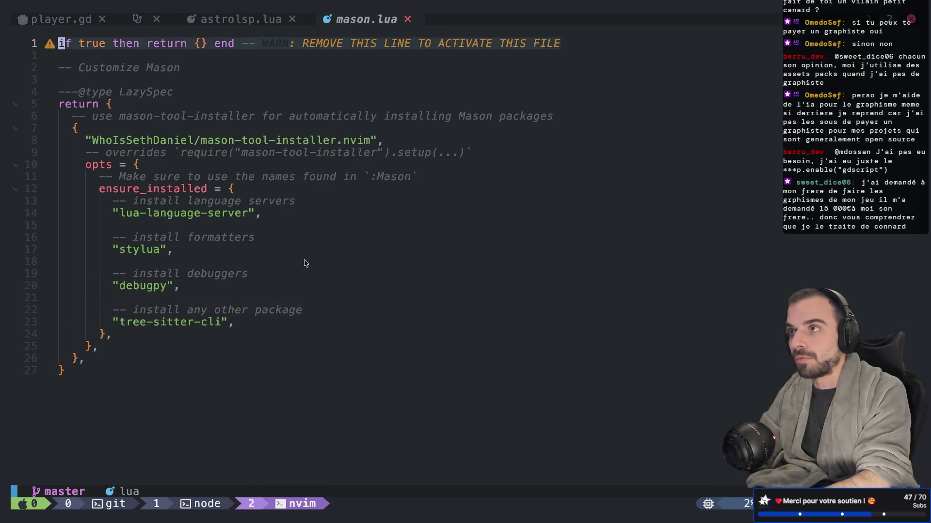
key(j)
key(j)
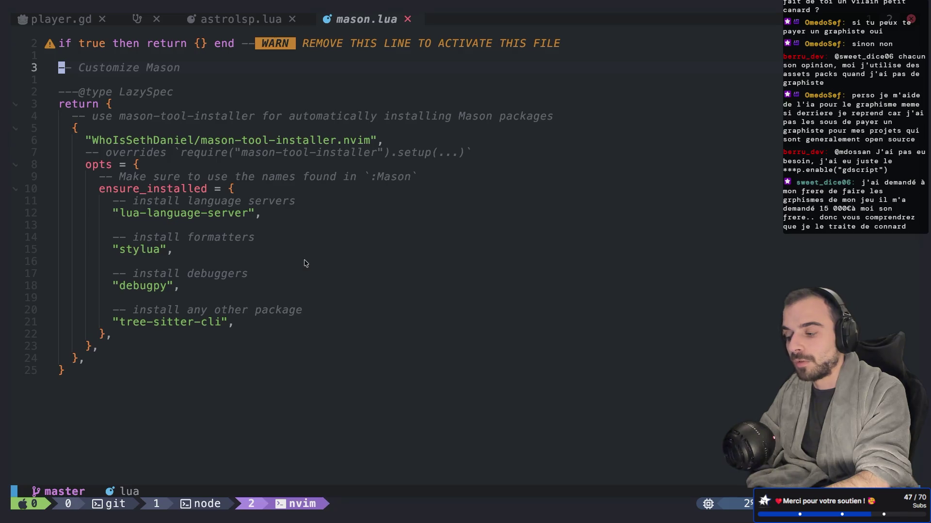
key(space)
key(f)
key(f)
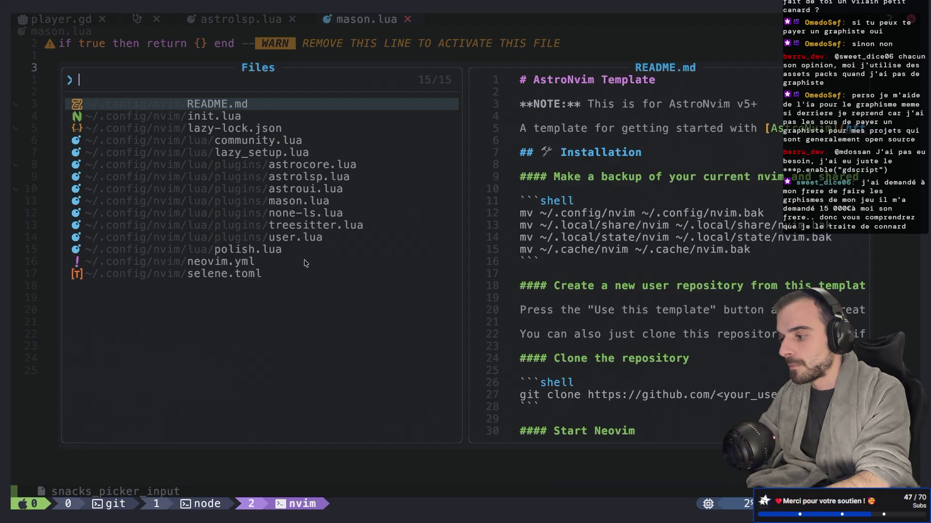
Reopen astrolsp.lua via an 'lsp' filter and jump to its end
text(lsp)
key(Down)
key(Return)
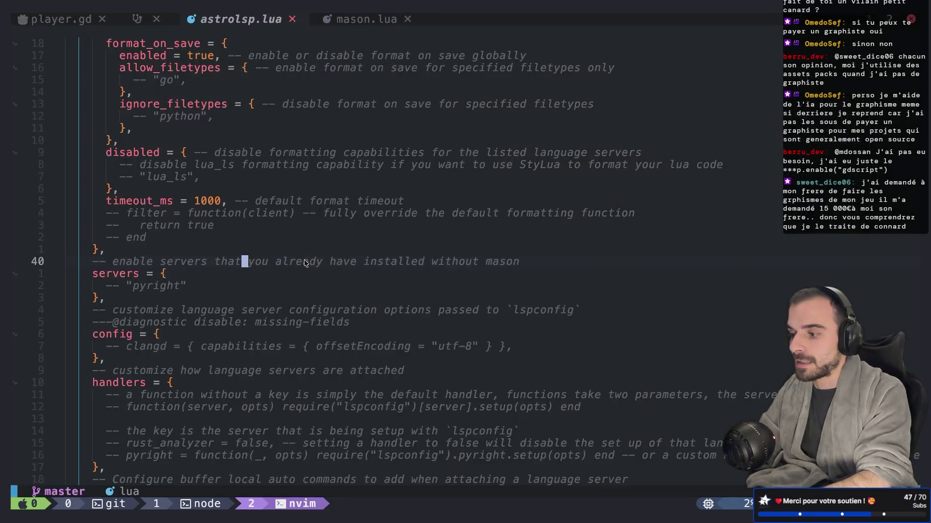
key(j)
key(j)
key(G)
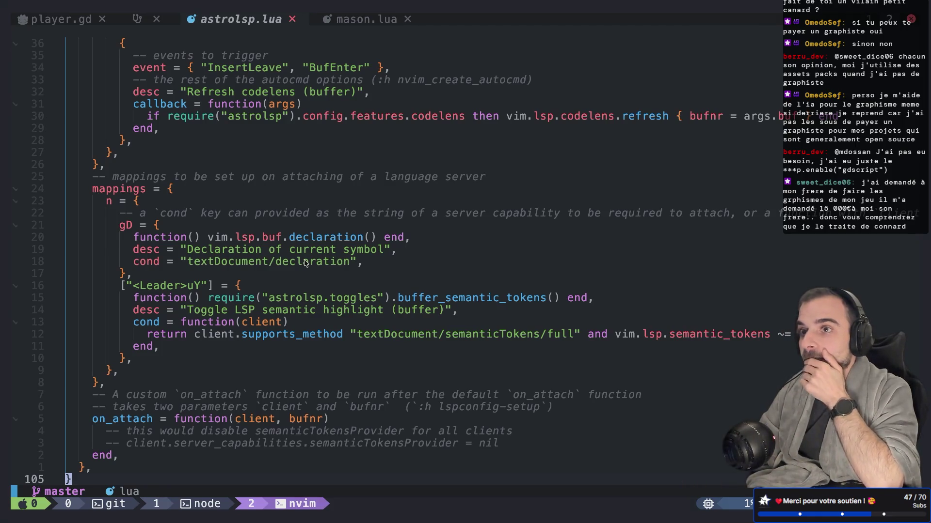
Open the project's flag.gd in a new tab from the Git Files finder filtered to 'flag.'
key(space)
text(fg)
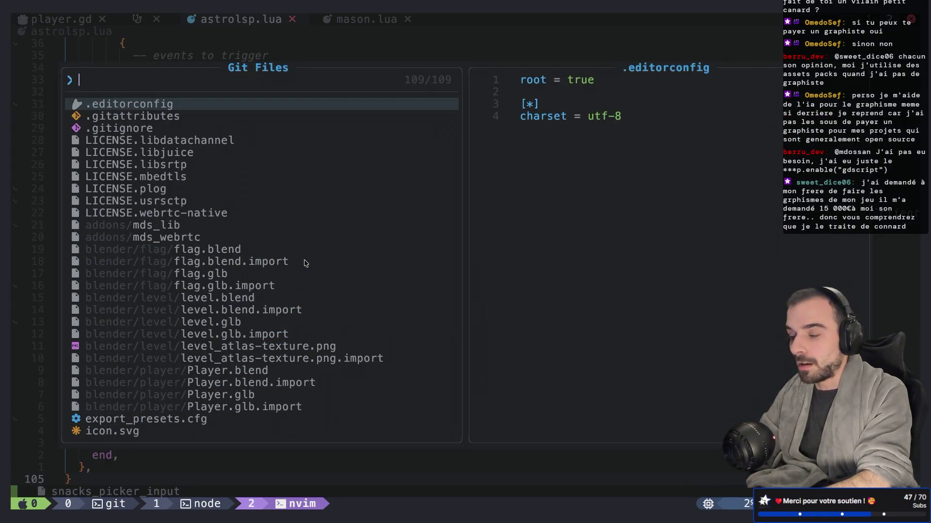
text(flag.)
key(Down)
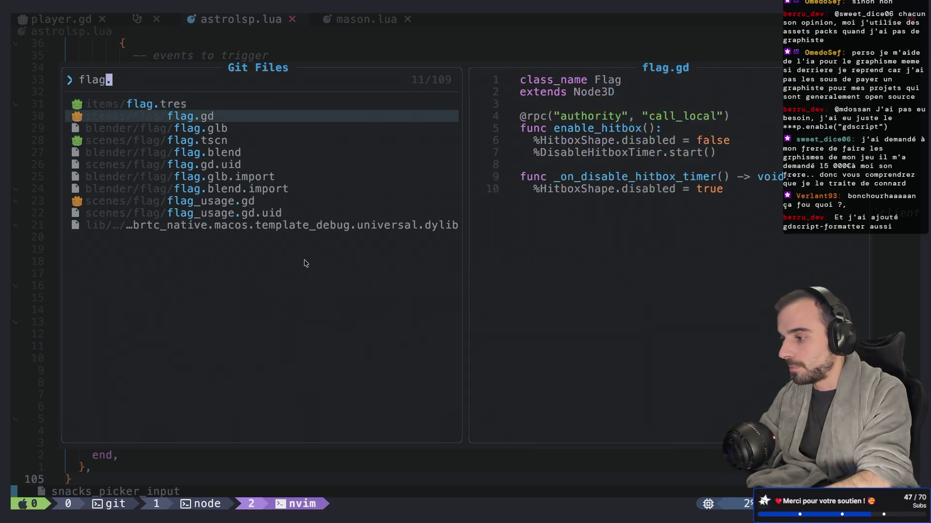
key(Return)
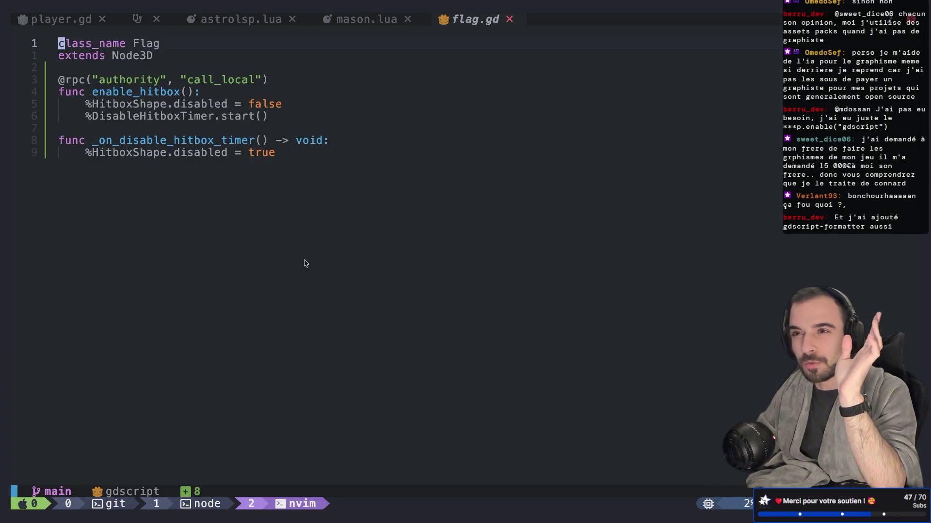
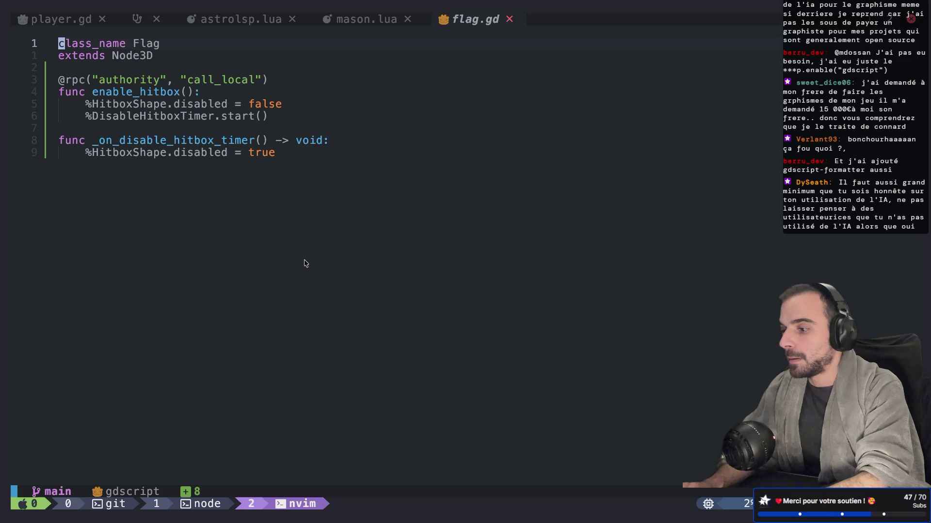
Save all Neovim buffers with :wqa, quit to the shell, and switch to Godot
text(:wqa)
key(Return)
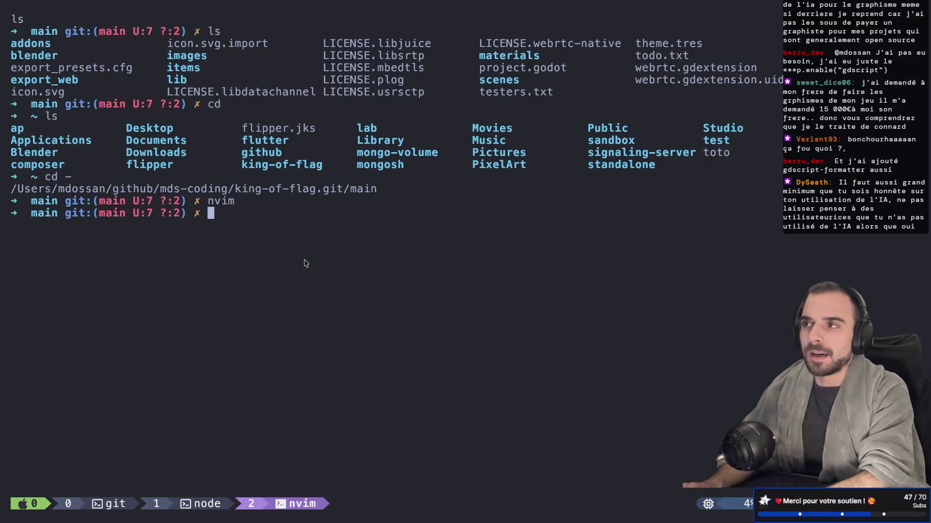
key(super+Tab)
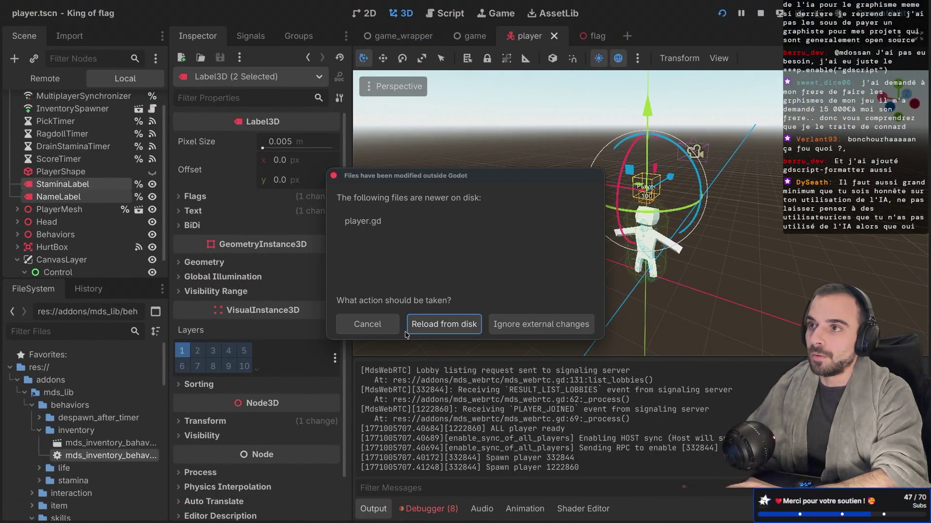
Reload the modified player.gd from disk and orbit the view around the player model
click(440, 329)
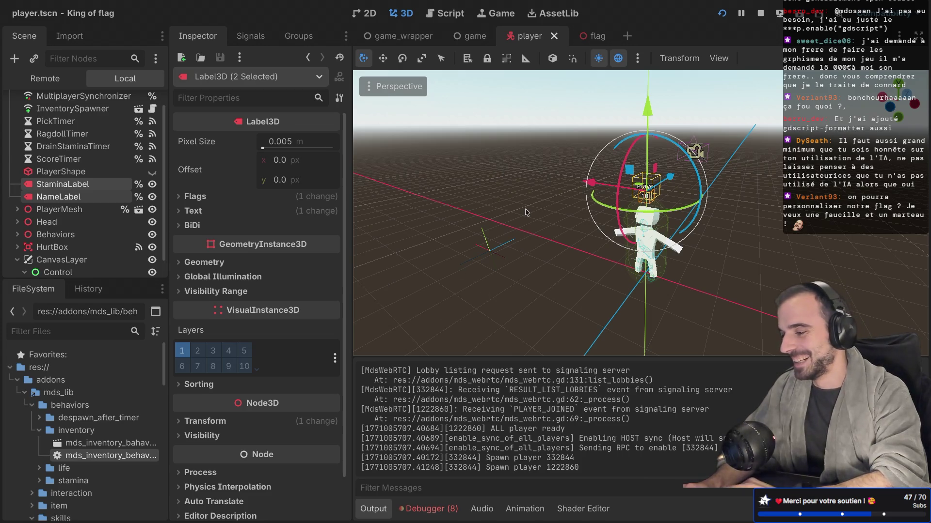
key(KP_4)
key(KP_4)
key(KP_4)
key(KP_4)
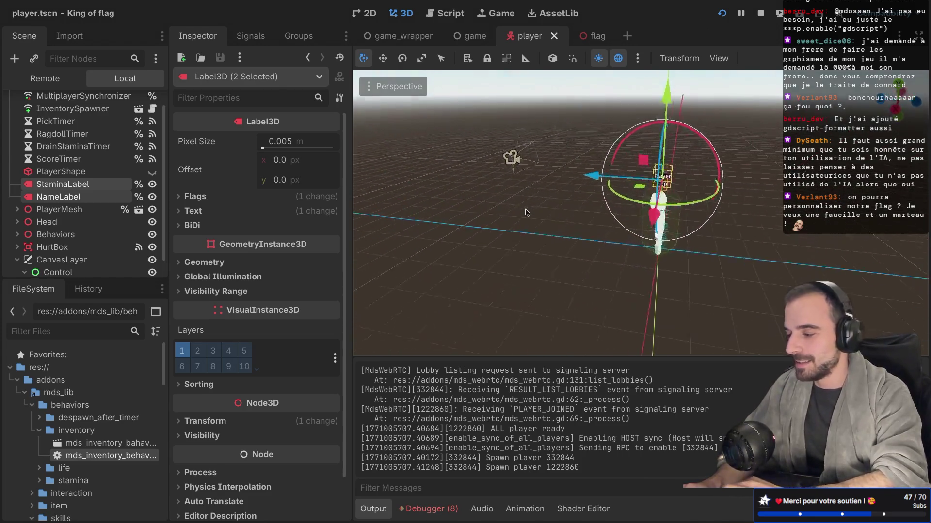
key(KP_4)
key(KP_4)
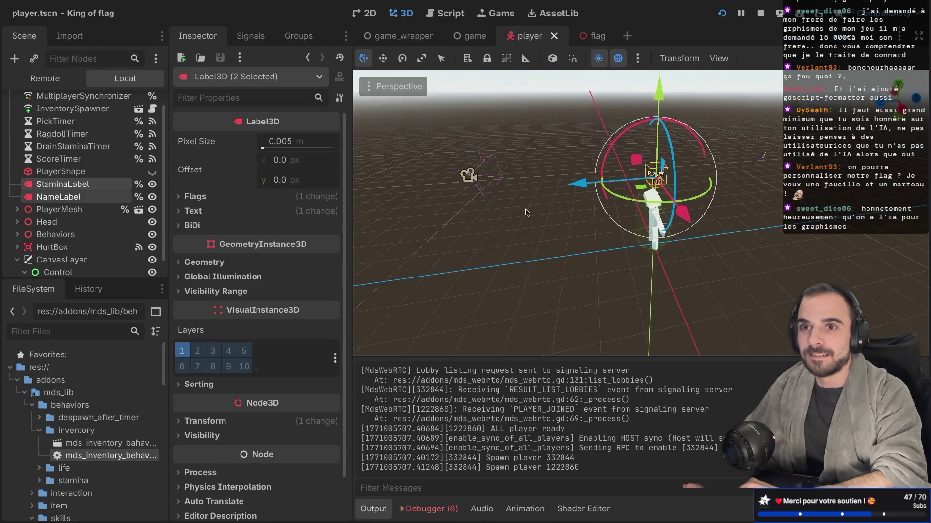
Look over the game and game_wrapper scenes, then return to the player scene's script
click(469, 36)
click(383, 37)
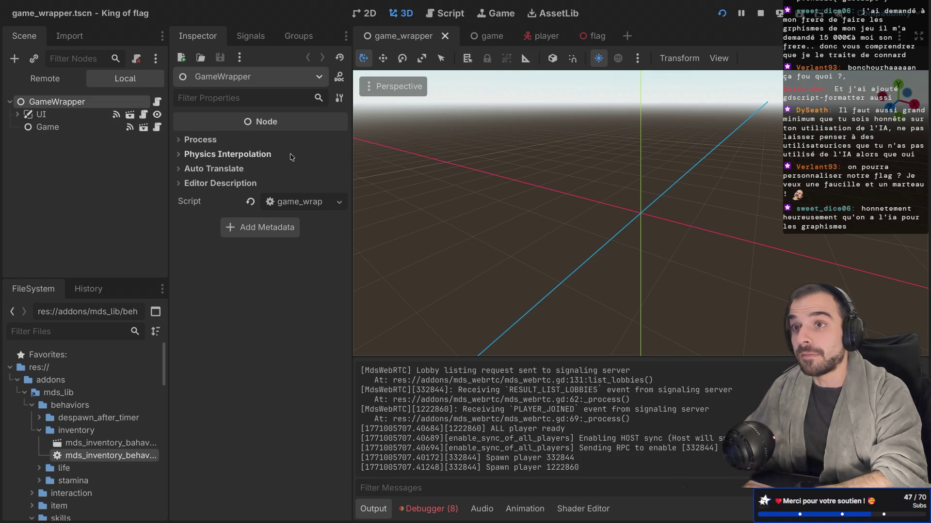
click(486, 35)
click(541, 36)
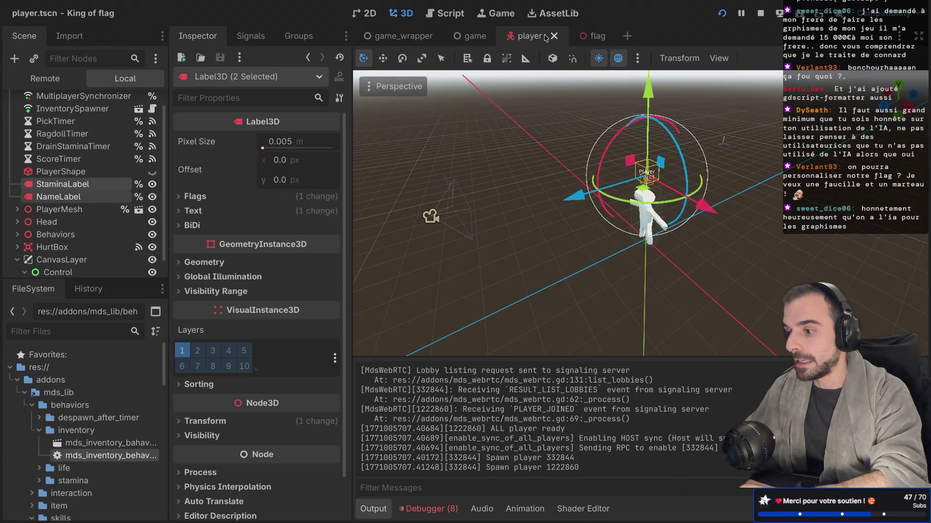
click(138, 102)
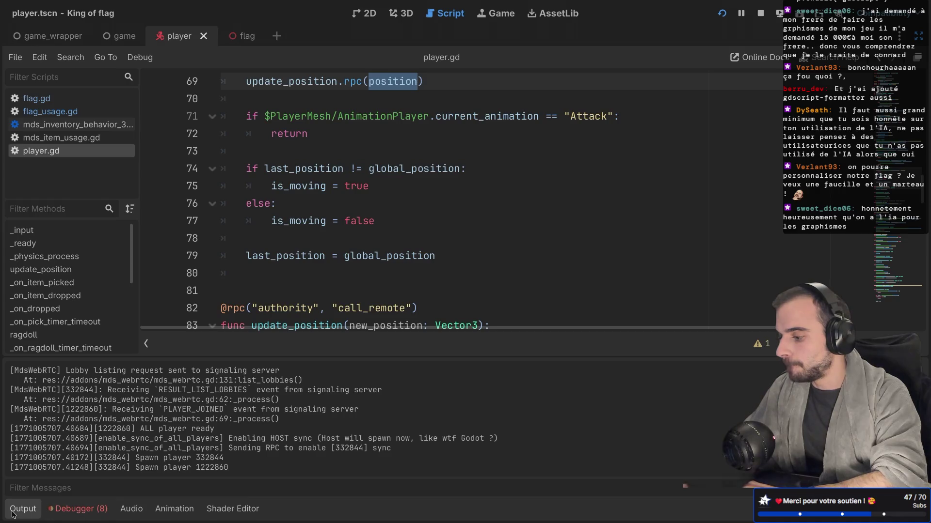
Collapse the Output panel and scroll through the start of player.gd
click(32, 514)
scroll(316, 346, down, 3)
scroll(316, 346, down, 7)
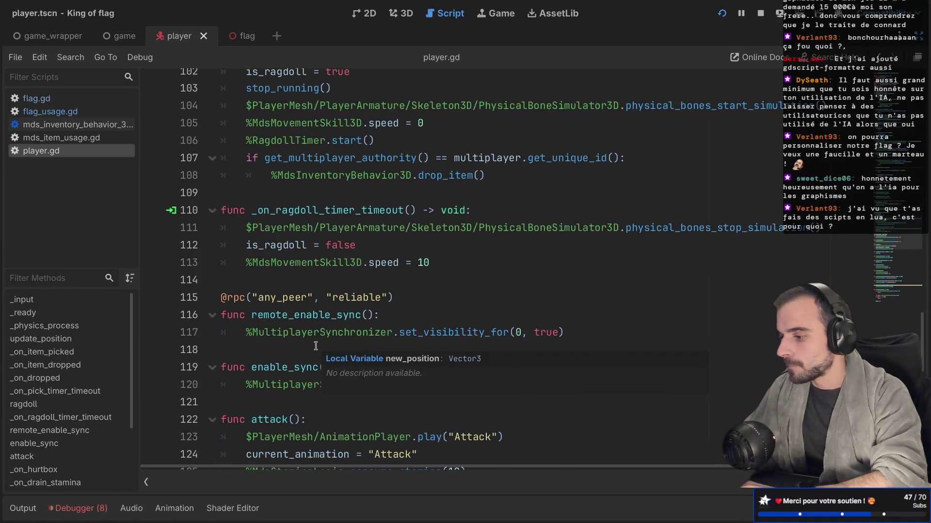
scroll(316, 345, up, 13)
scroll(316, 345, up, 14)
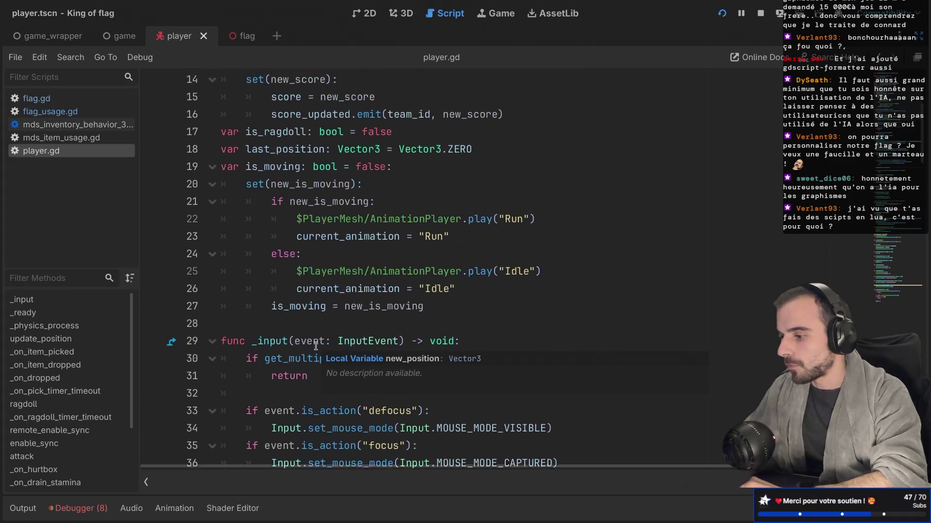
scroll(324, 380, down, 2)
scroll(349, 349, up, 4)
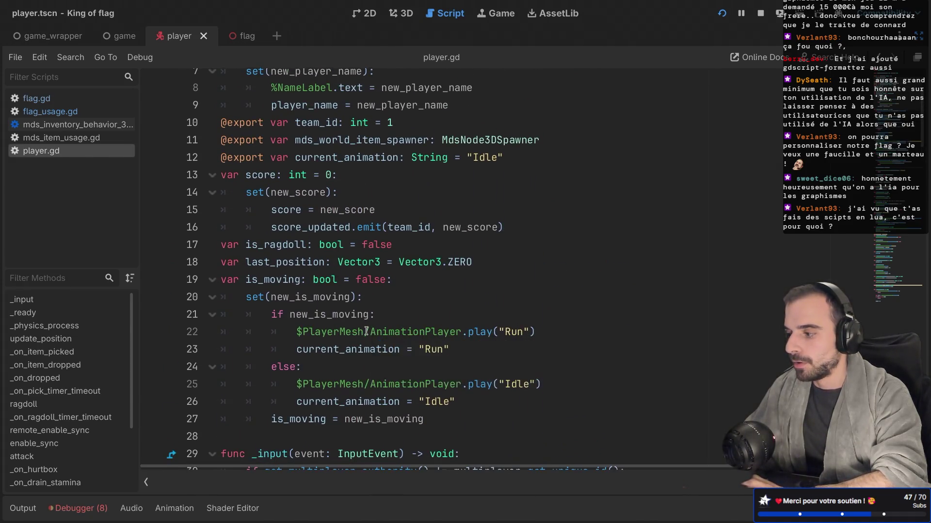
Toggle distraction-free mode on and off while reviewing player.gd
key(ctrl+shift+F11)
scroll(84, 165, up, 1)
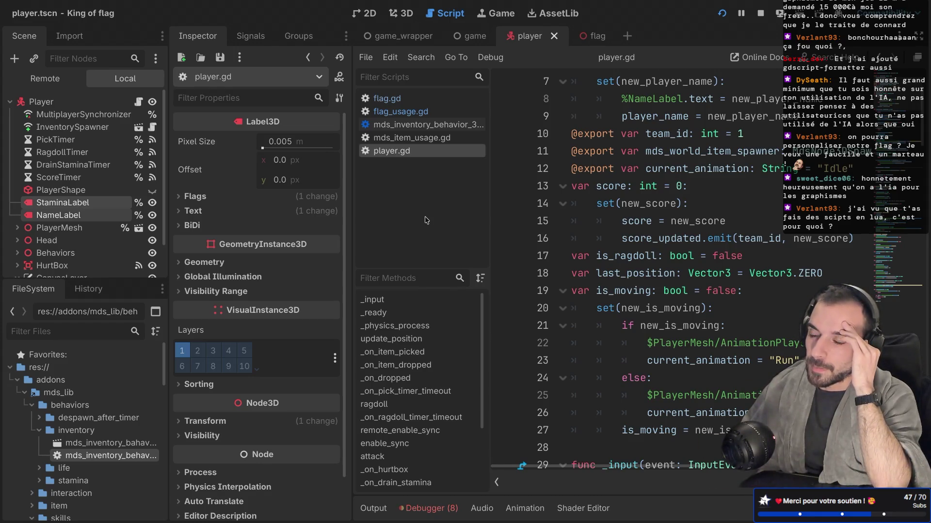
key(ctrl+shift+F11)
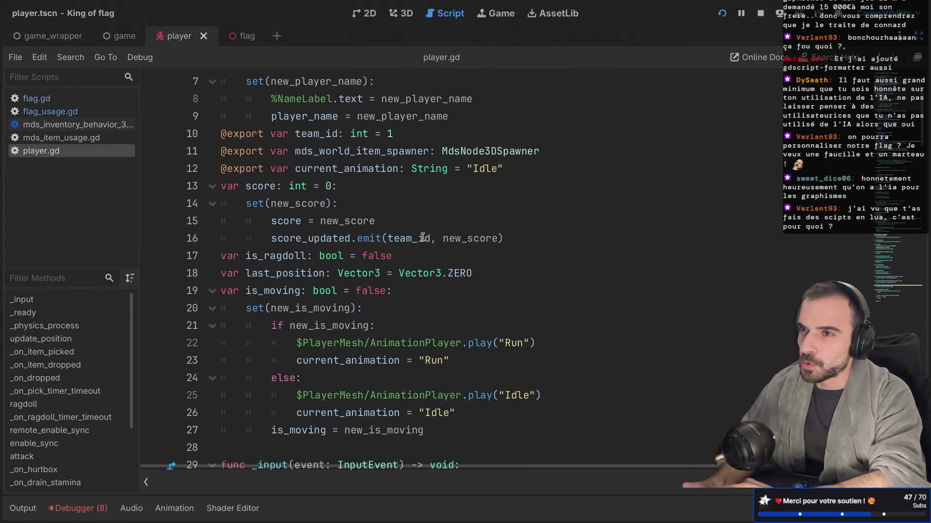
scroll(423, 238, down, 20)
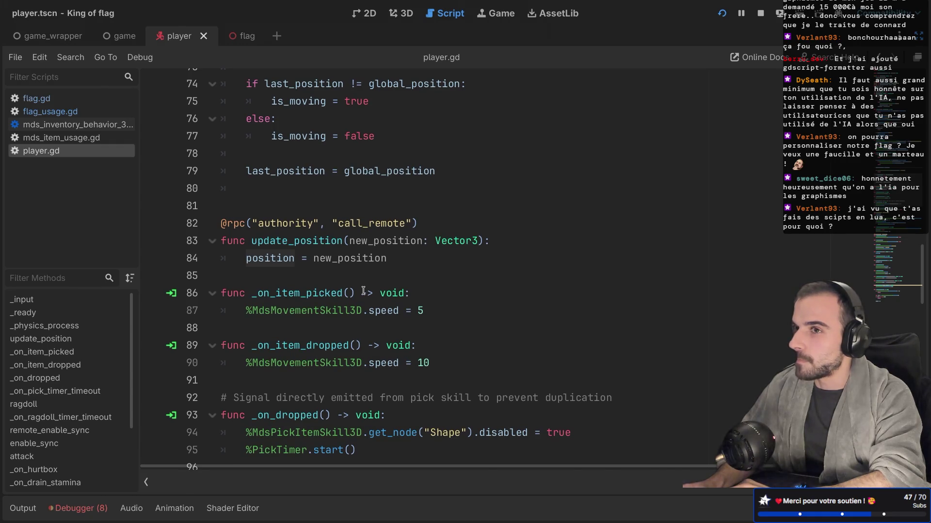
key(ctrl+shift+F11)
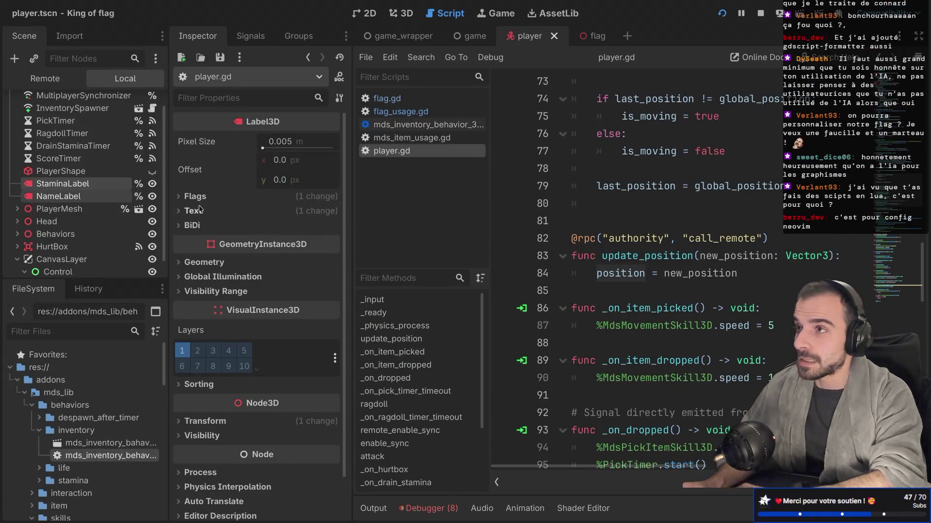
scroll(136, 140, up, 2)
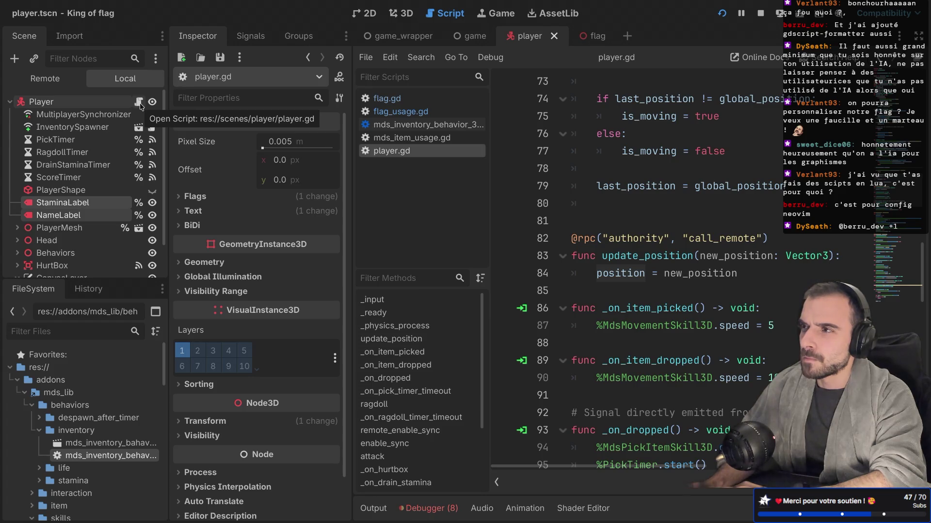
Read player.gd at full width, ending at the class Player declaration and exported variables
key(ctrl+shift+F11)
scroll(439, 356, down, 3)
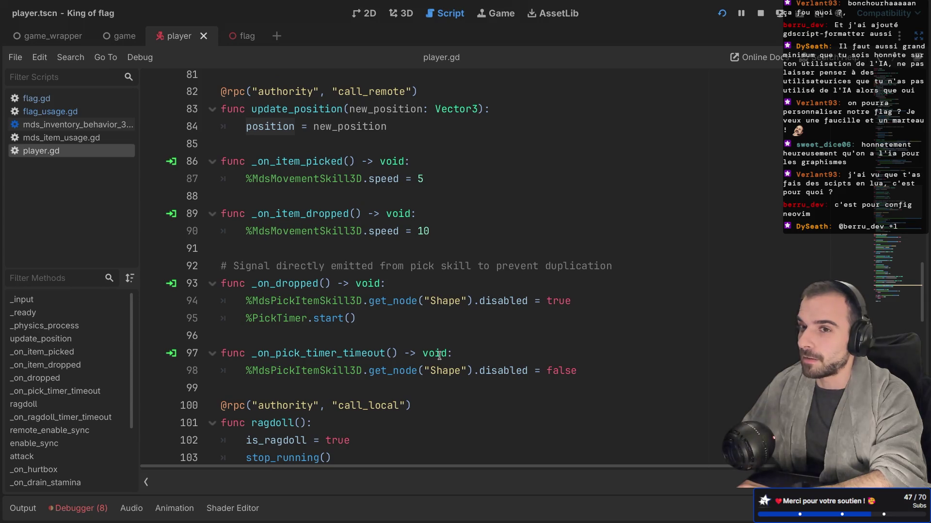
scroll(440, 356, down, 15)
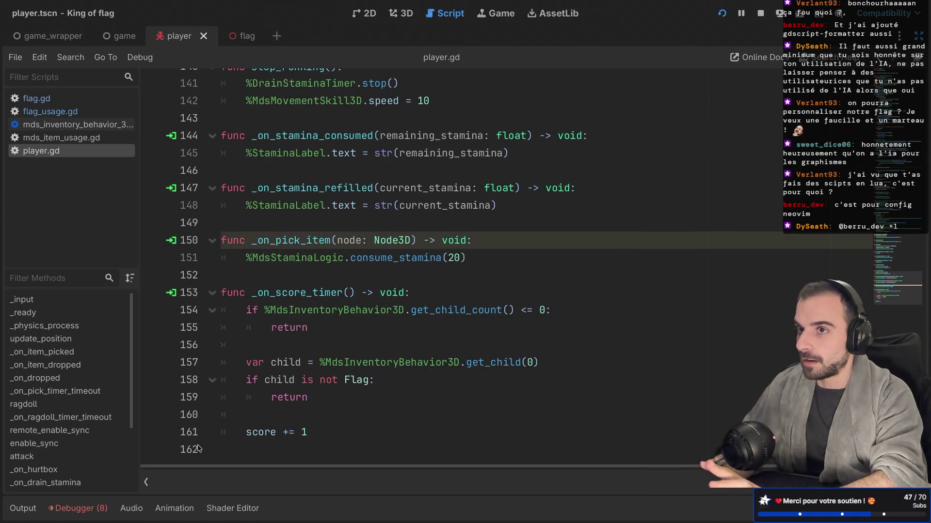
scroll(198, 449, up, 1)
scroll(198, 449, up, 20)
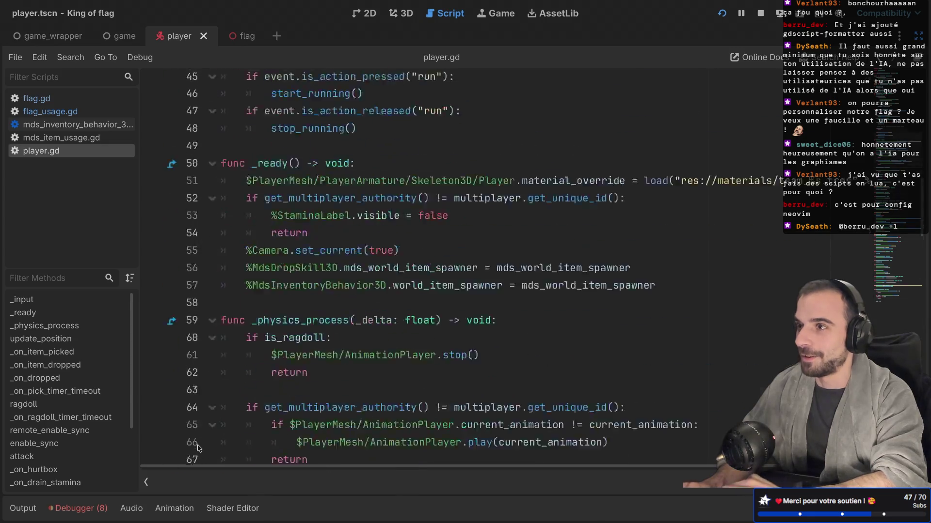
scroll(198, 448, down, 3)
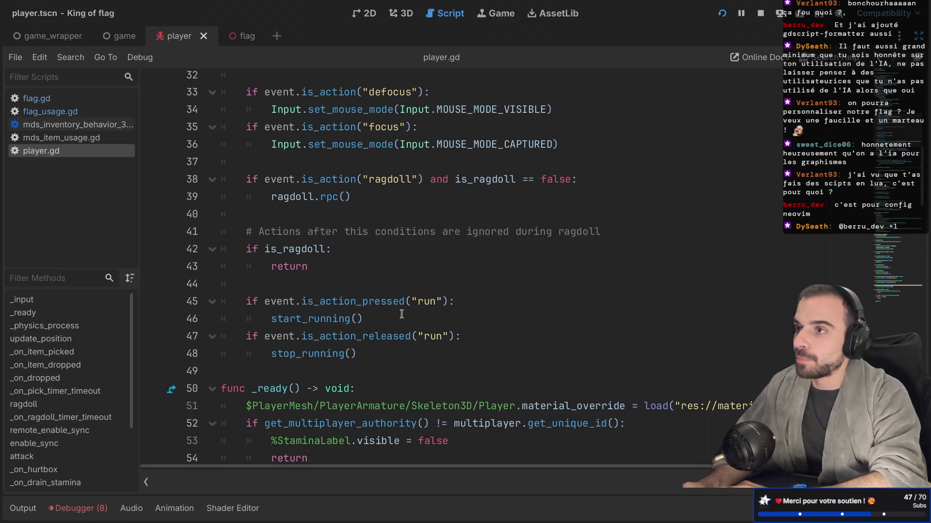
scroll(325, 274, up, 1)
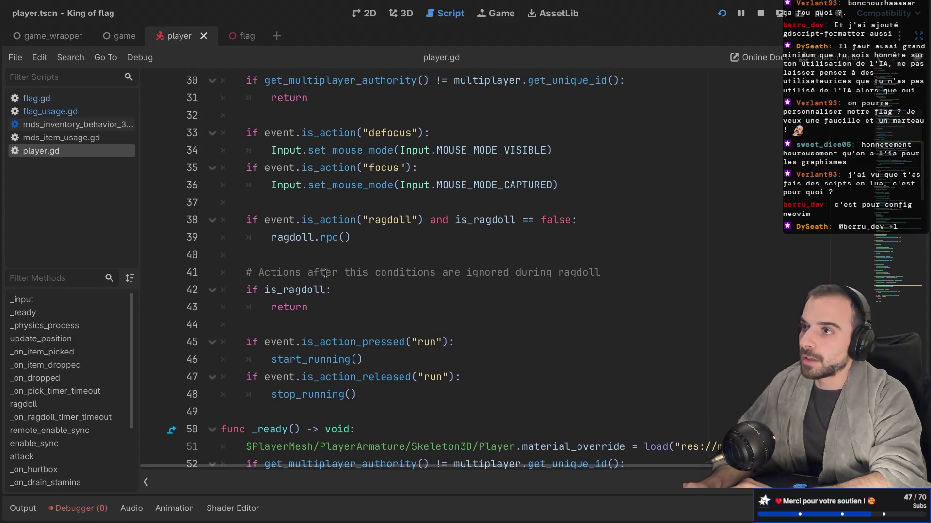
scroll(326, 274, up, 7)
scroll(325, 273, up, 1)
scroll(282, 259, up, 2)
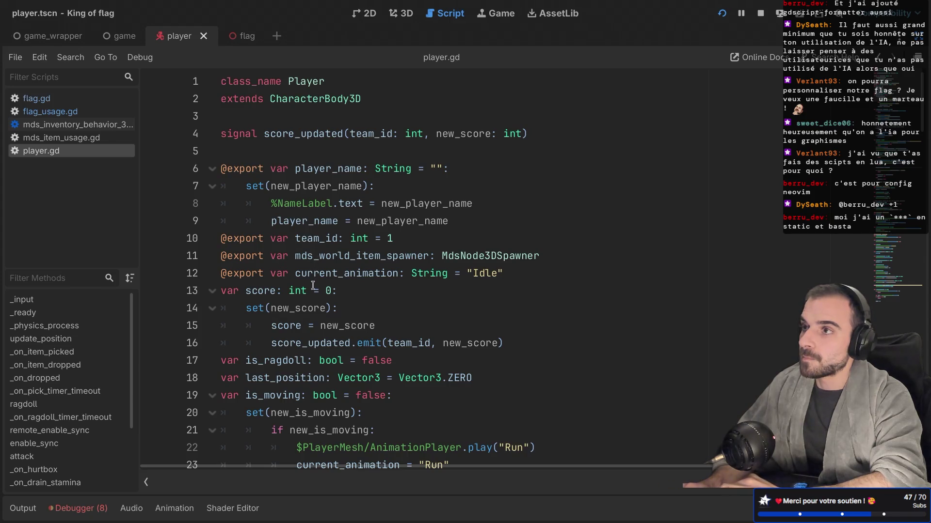
Scroll down through player.gd's movement and physics code
scroll(314, 279, down, 2)
scroll(312, 286, down, 6)
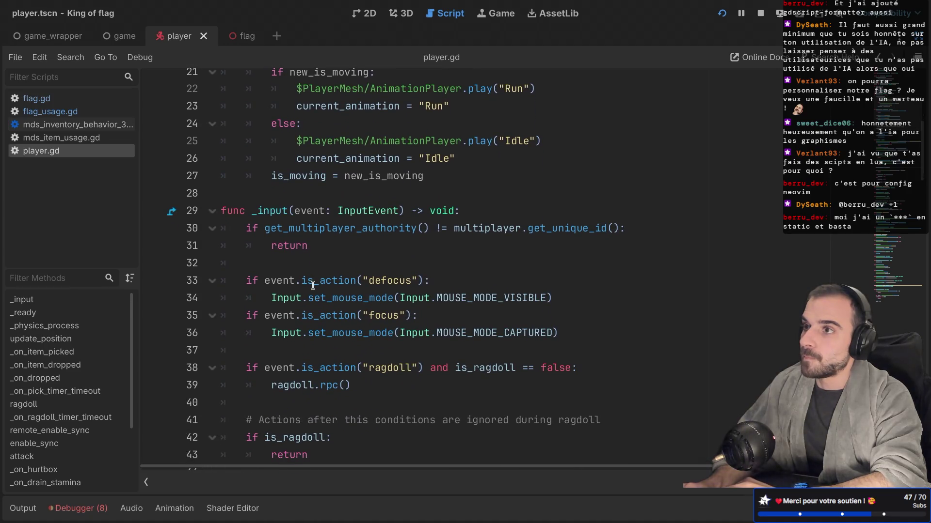
scroll(312, 286, down, 3)
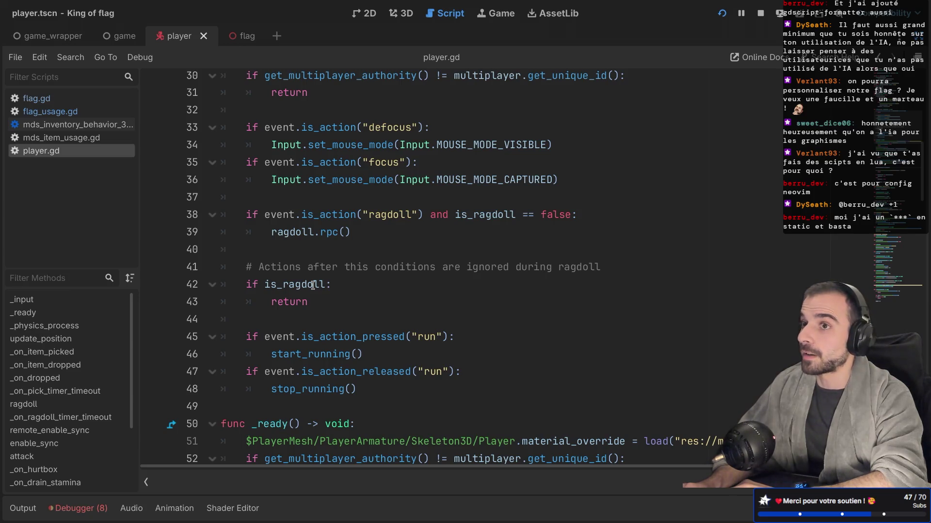
scroll(312, 285, down, 2)
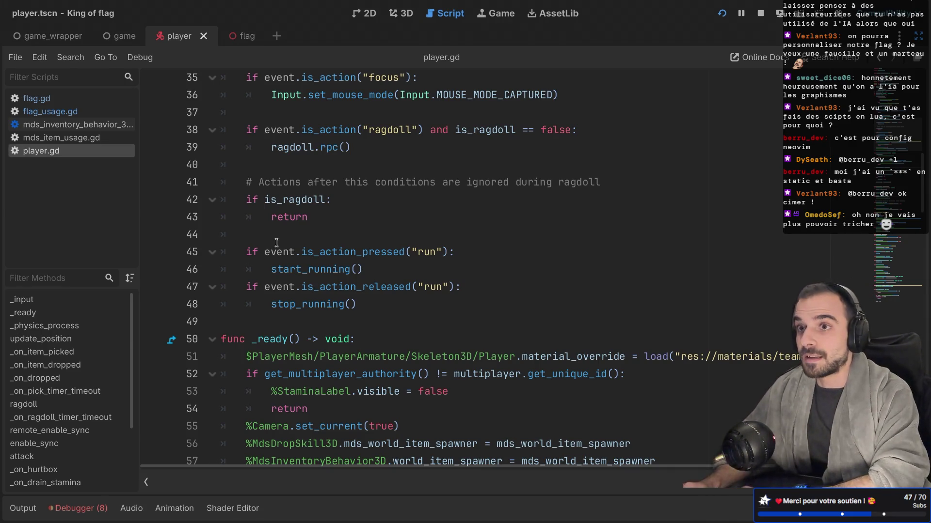
scroll(271, 273, down, 3)
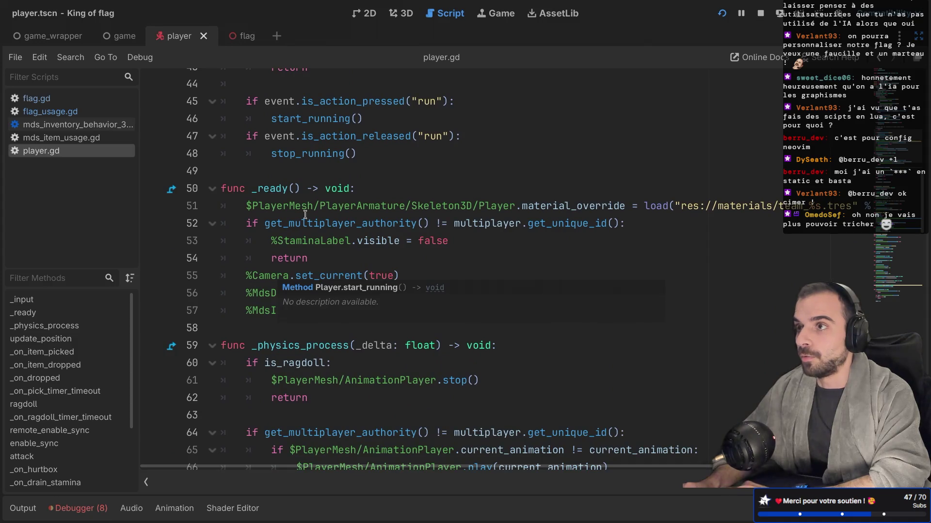
scroll(305, 214, down, 2)
scroll(305, 214, up, 1)
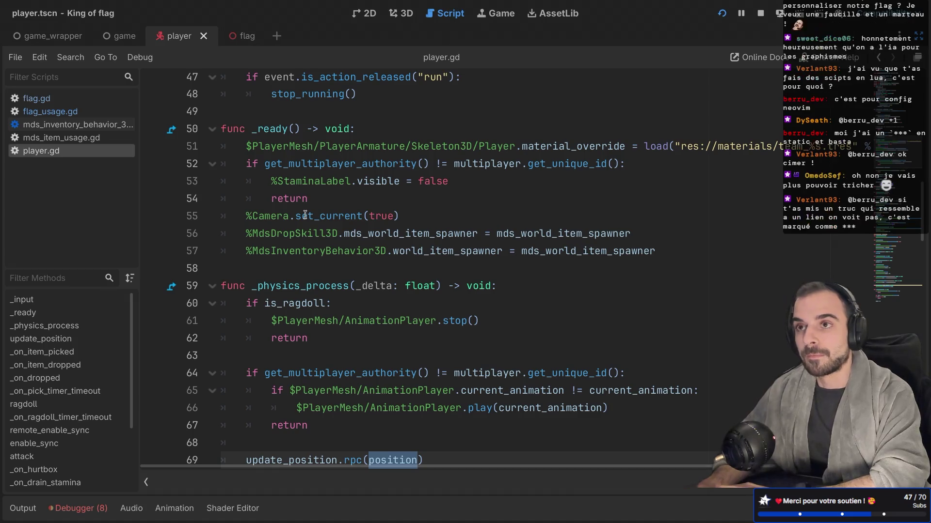
scroll(317, 258, down, 5)
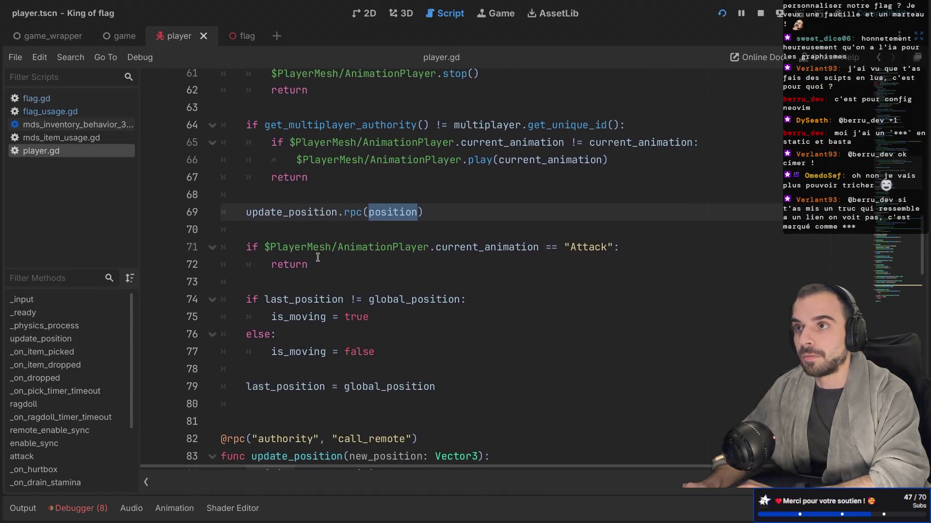
scroll(317, 257, up, 3)
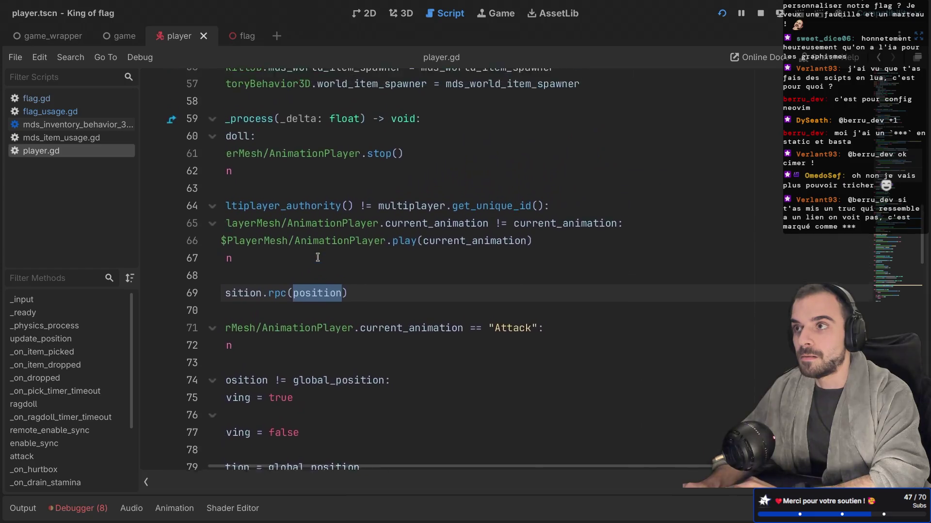
scroll(318, 257, down, 2)
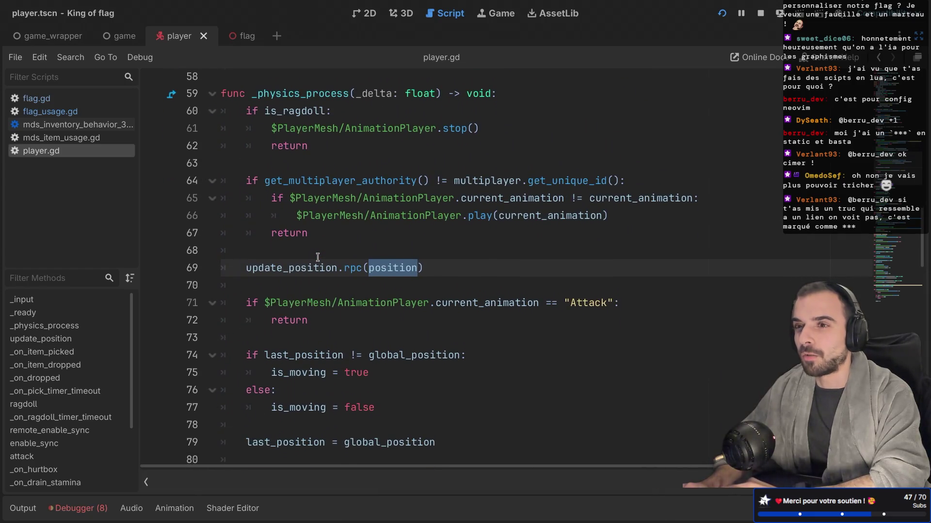
Return to the update_position call on line 69 and show the Scene, Inspector and FileSystem docks
scroll(318, 258, down, 5)
scroll(317, 257, down, 2)
scroll(317, 257, down, 2)
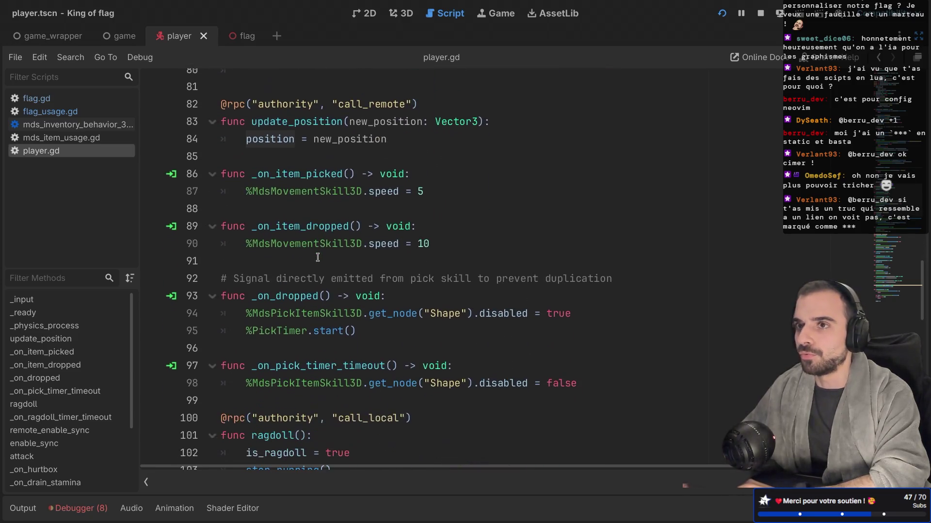
scroll(317, 258, down, 2)
scroll(318, 257, down, 3)
scroll(317, 257, up, 2)
scroll(317, 257, up, 1)
key(shift+F3)
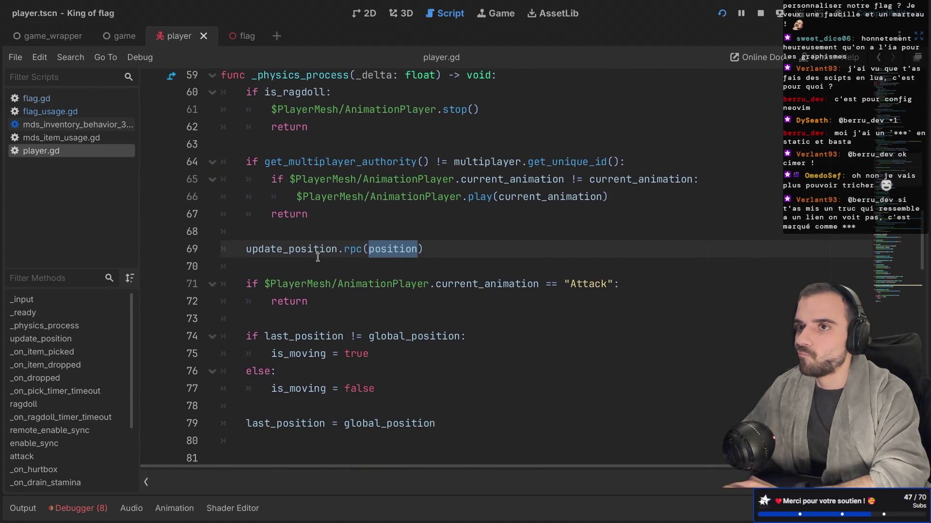
key(ctrl+shift+F11)
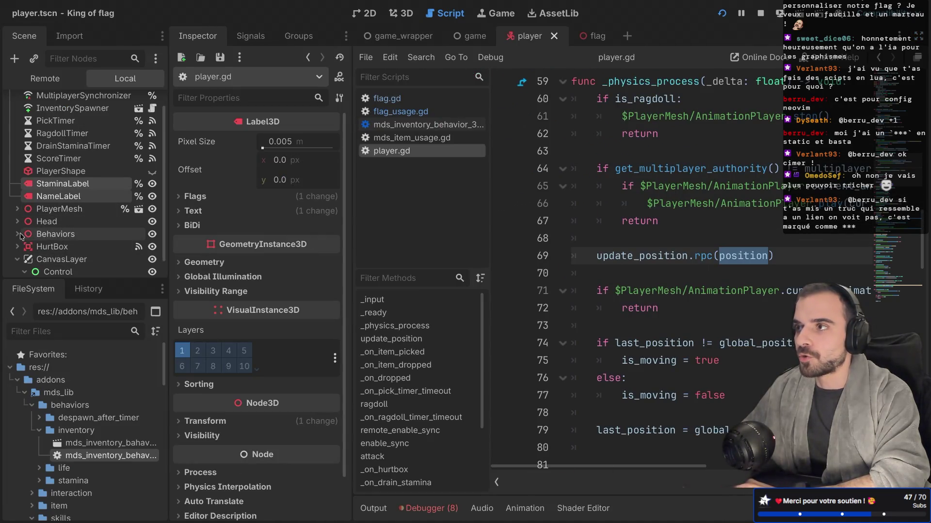
Expand the Behaviors and BoneAttachment3D nodes, then widen the script to full width
click(19, 235)
scroll(22, 228, down, 2)
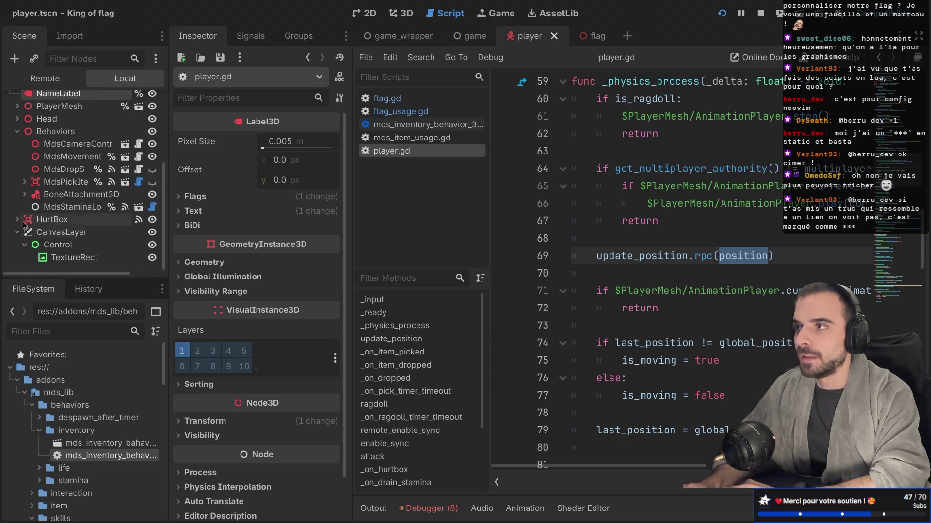
click(25, 194)
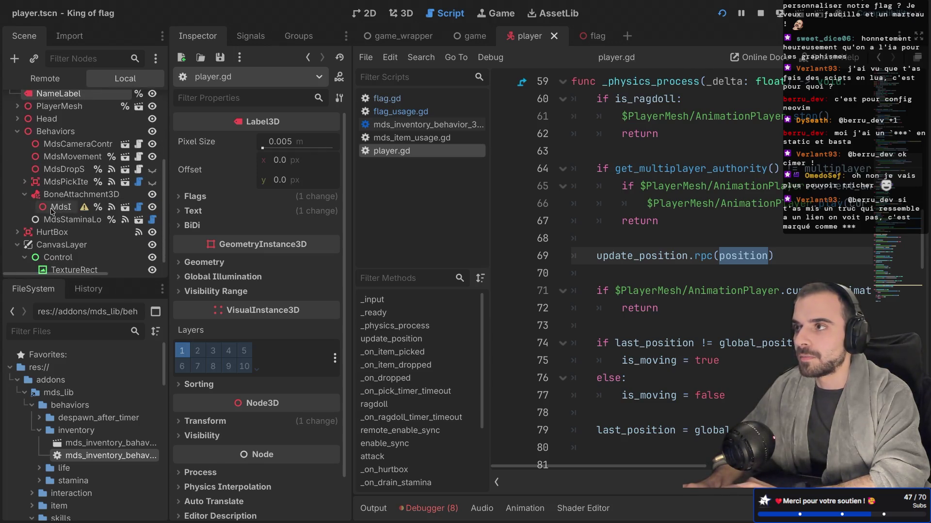
key(ctrl+shift+F11)
scroll(261, 232, up, 8)
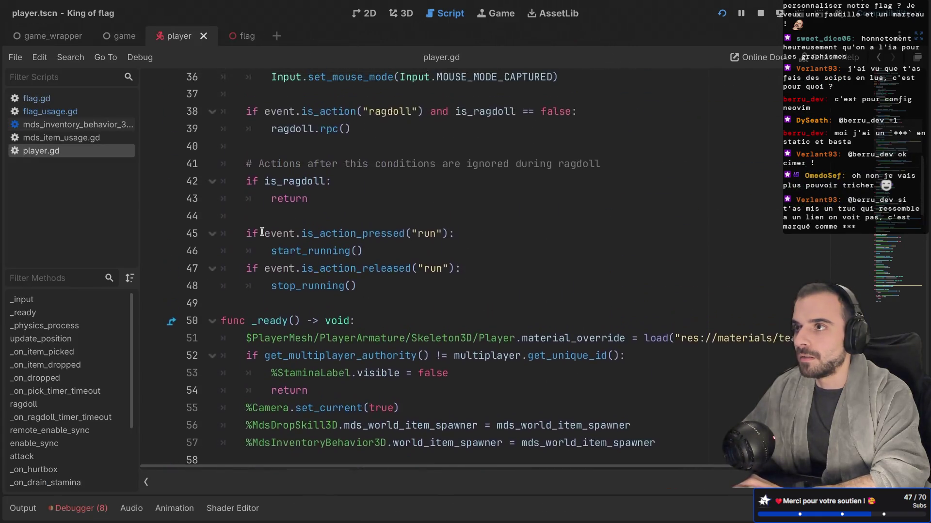
scroll(262, 232, up, 1)
After the ragdoll check in _input, begin a check on %MdsInventoryBehavior3D
click(272, 254)
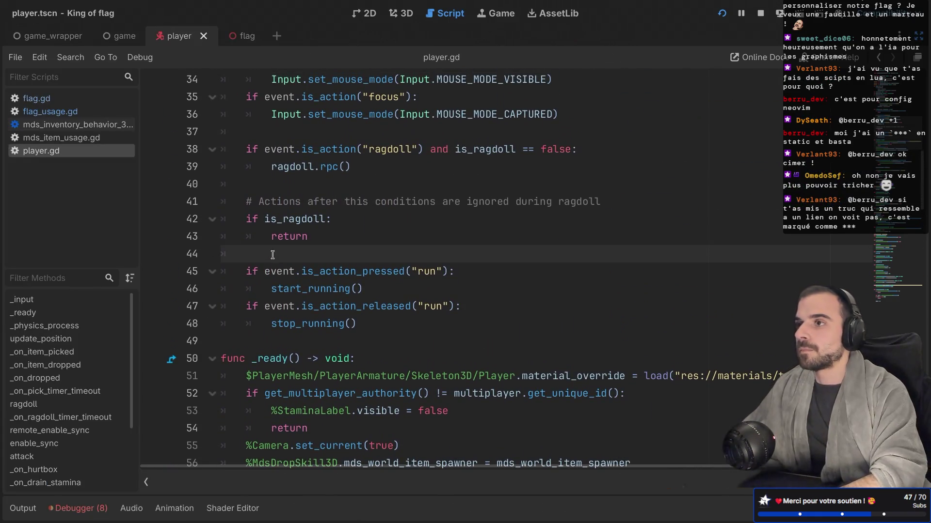
key(Return)
key(Up)
key(Return)
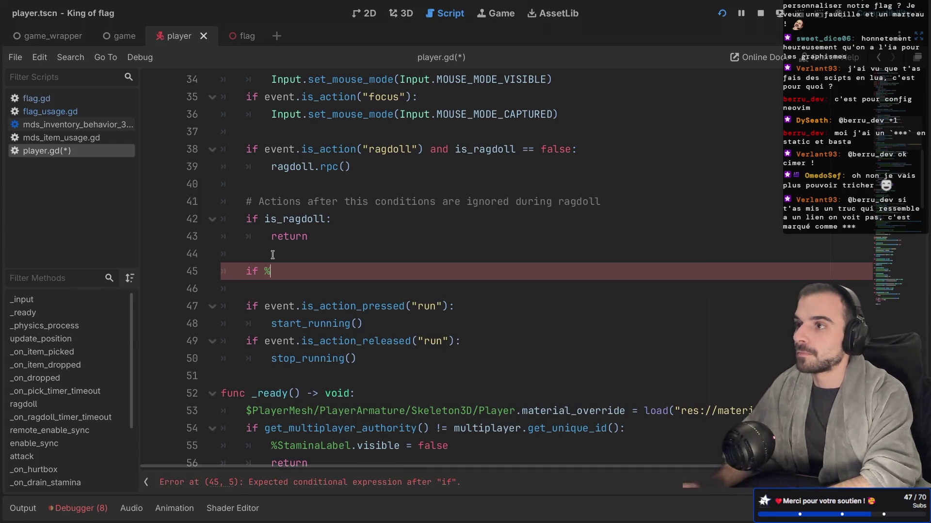
text(Mds)
key(Down)
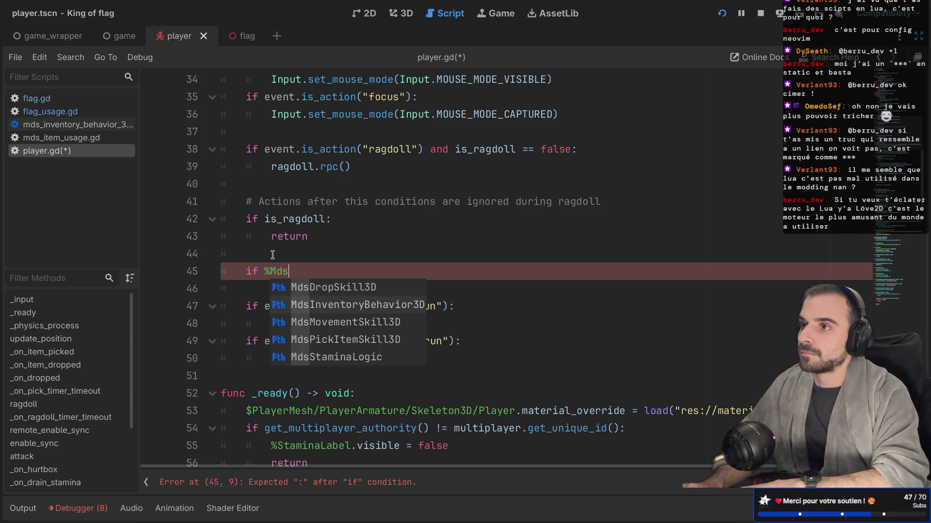
key(Return)
Complete 'get_child_count() > 0: return' with comment 'Can't run if we have an item' and save
text(.get_chil)
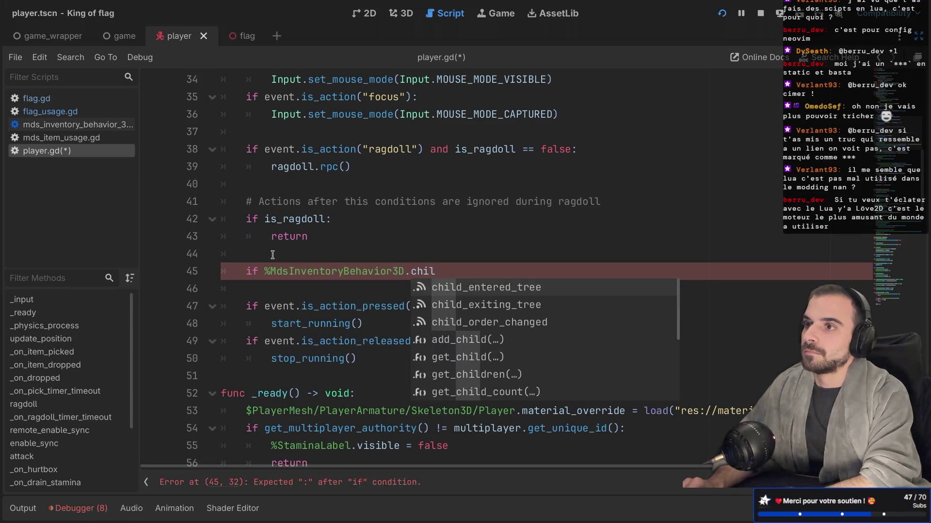
text(d_co)
key(Return)
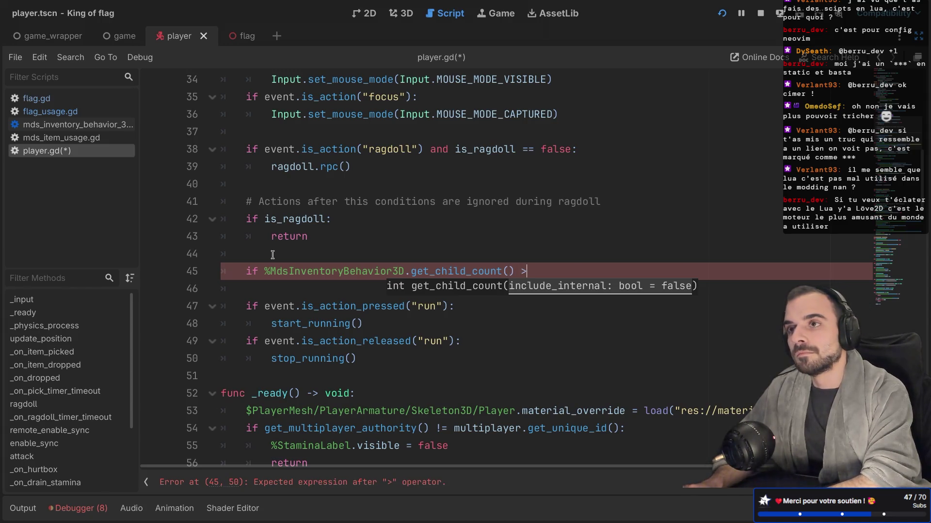
text( 0:)
key(Return)
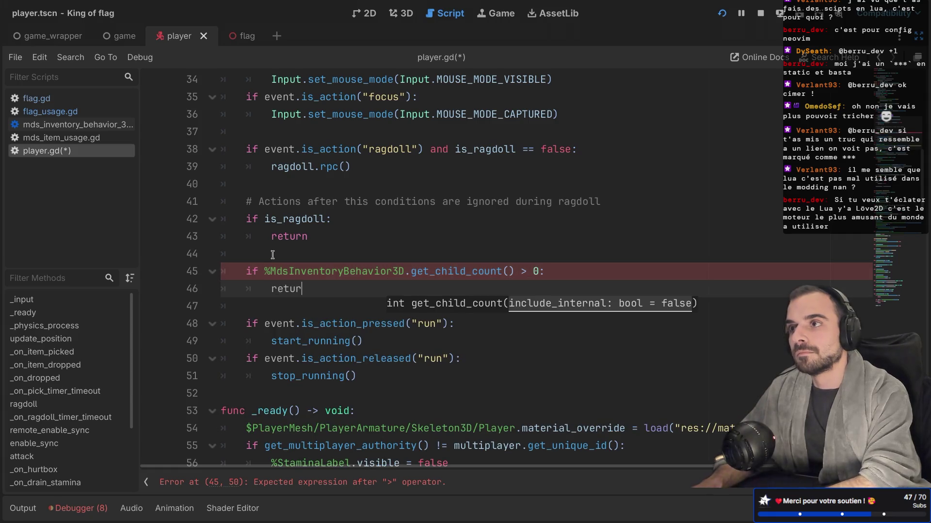
text(n)
key(ctrl+shift+Return)
text(# Can't run if we have an item)
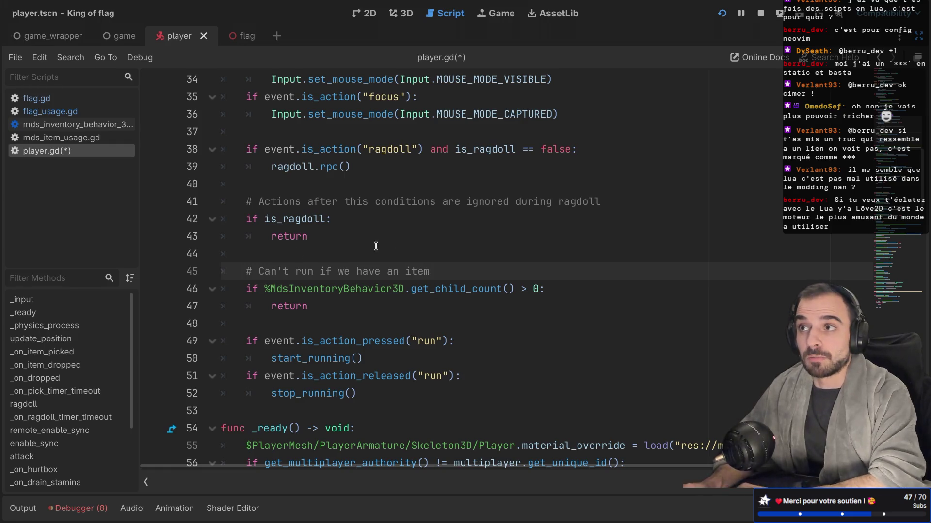
key(ctrl+s)
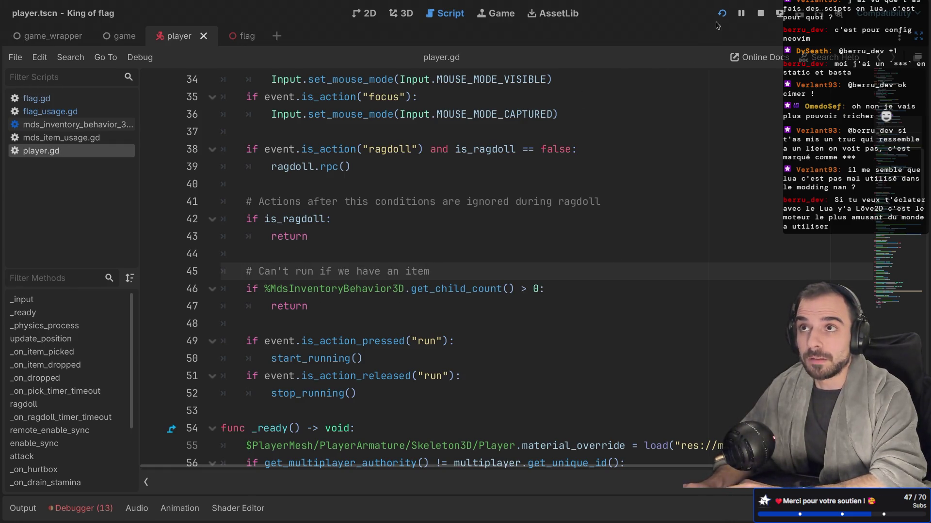
Run the project and create a lobby as host under a player name
click(722, 13)
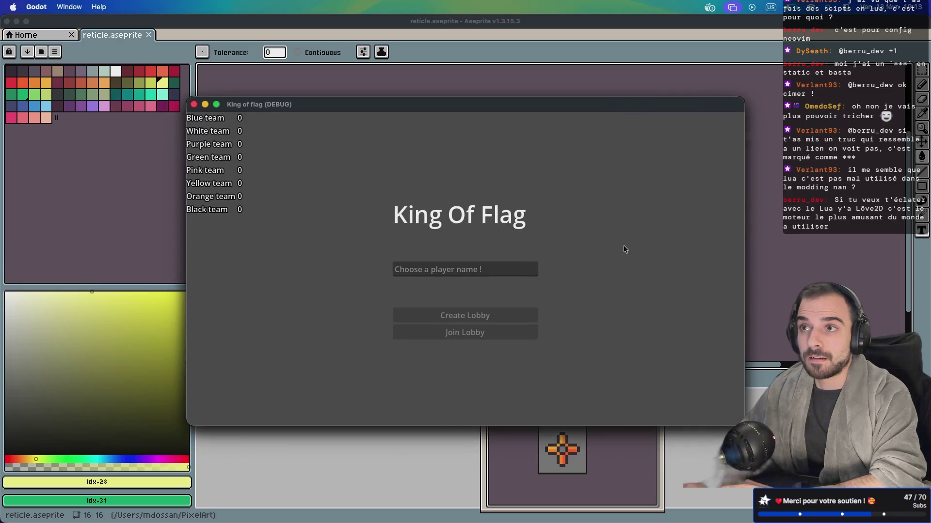
text(mdossan)
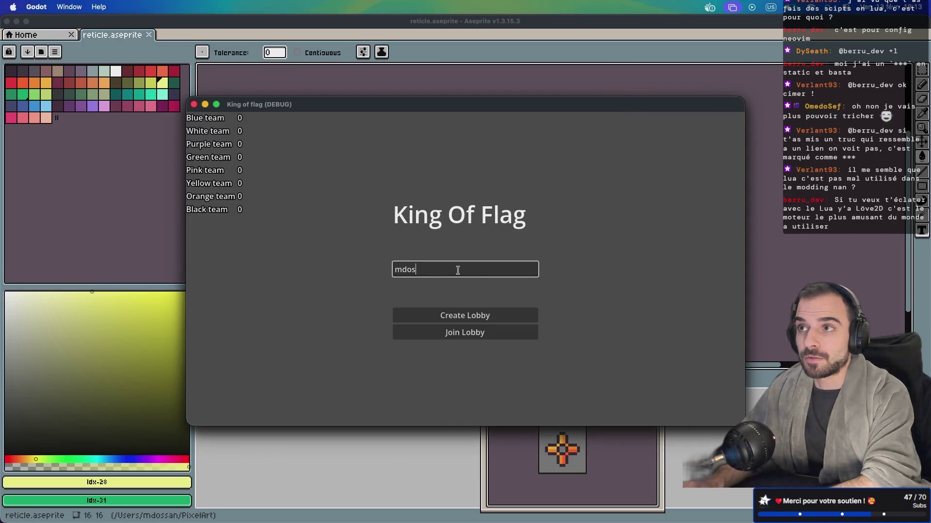
click(470, 315)
Join the lobby from the second instance with another player name, then start the match
drag(484, 111, 627, 200)
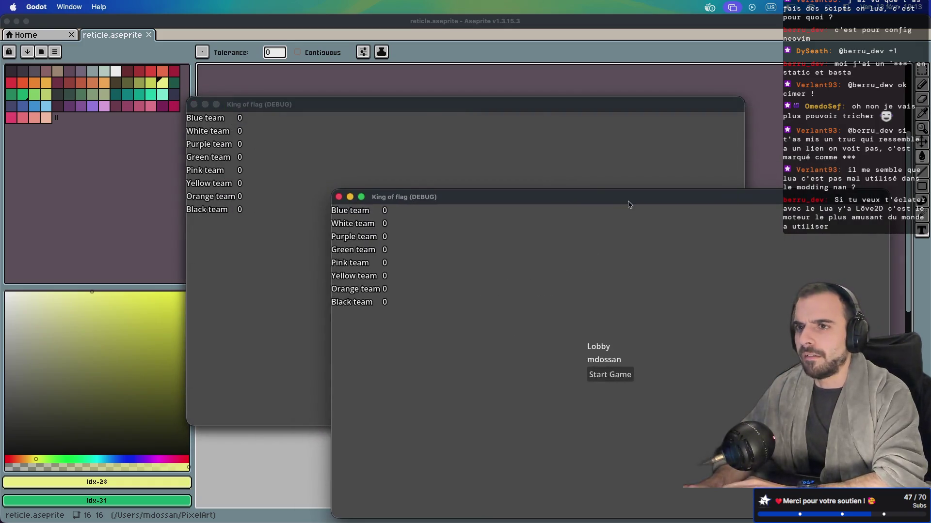
click(536, 153)
click(467, 269)
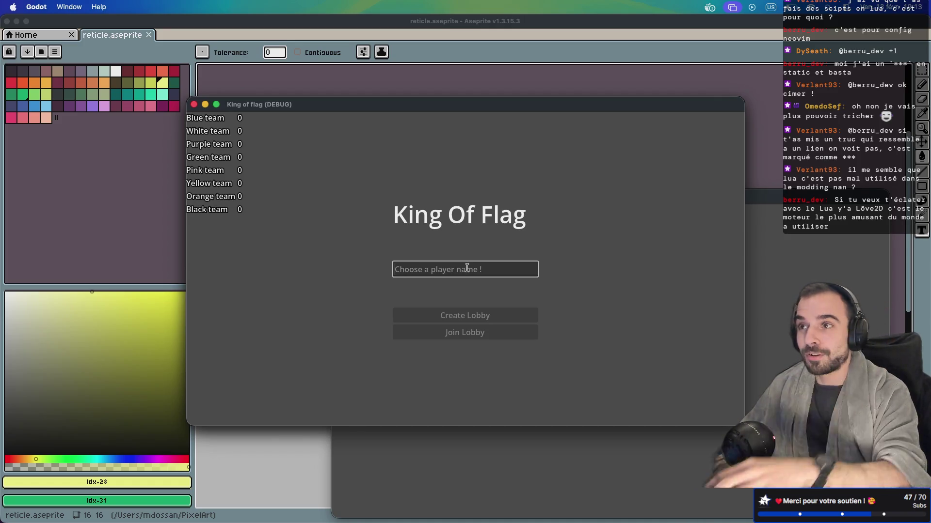
drag(527, 111, 397, 71)
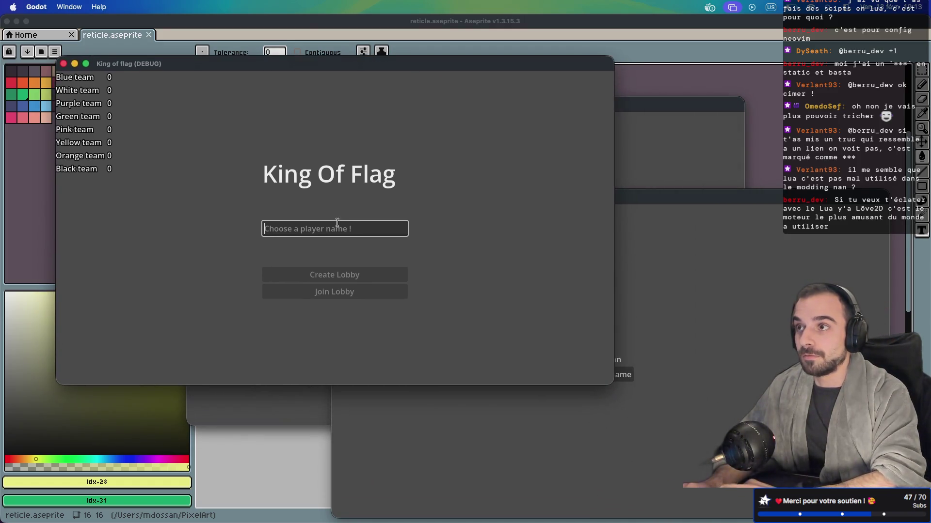
text(123)
click(335, 292)
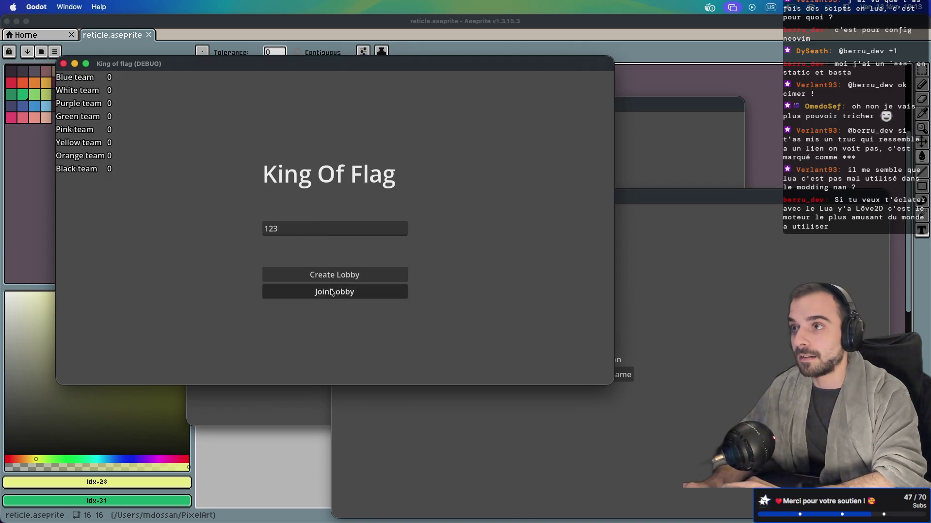
click(691, 201)
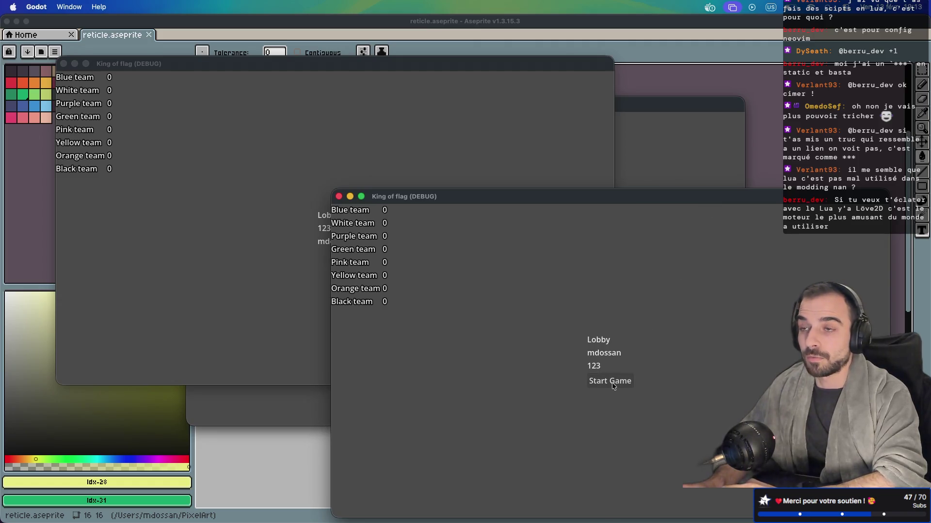
click(612, 382)
Run the first player forward across the field toward the dark spheres
key(w)
key(w)
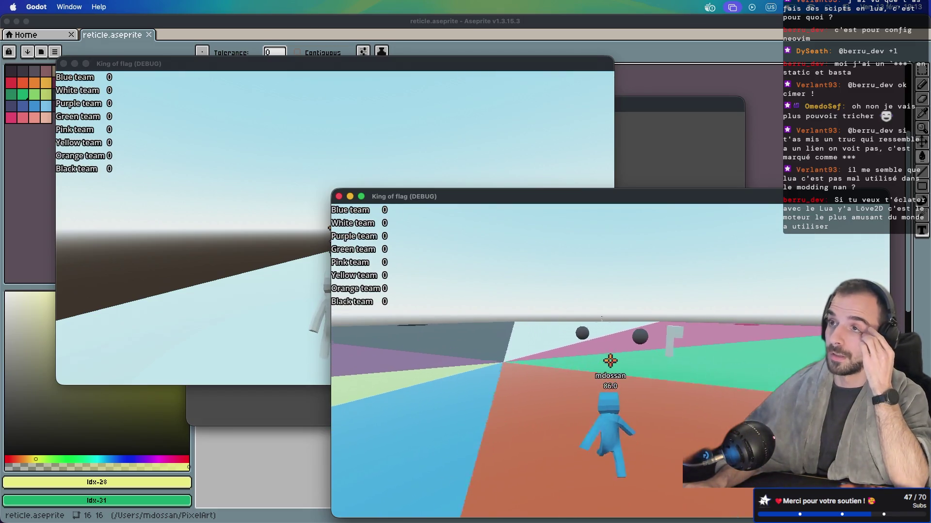
key(w)
key(w)
key(w)
key(w)
key(w)
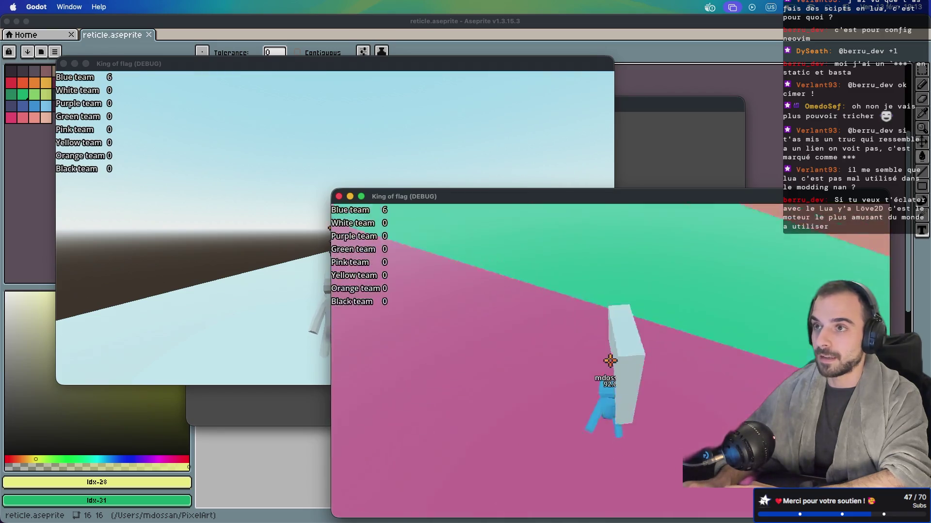
key(w)
key(w)
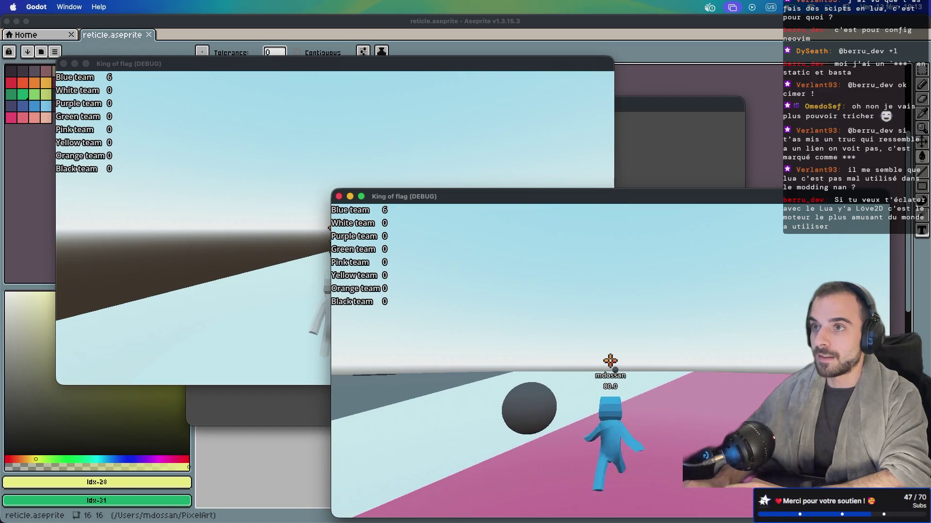
In the second game instance, run its character across the field toward the ball
key(super+Tab)
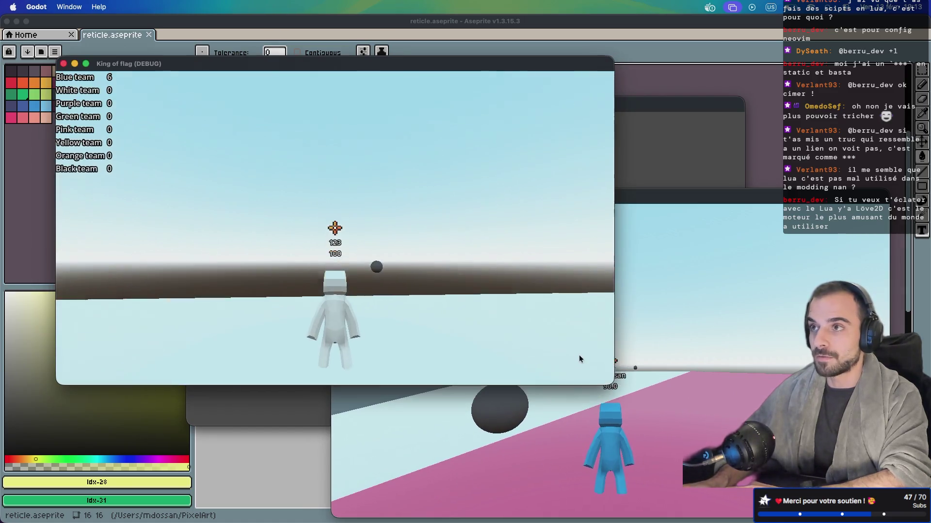
click(580, 358)
key(w)
key(w)
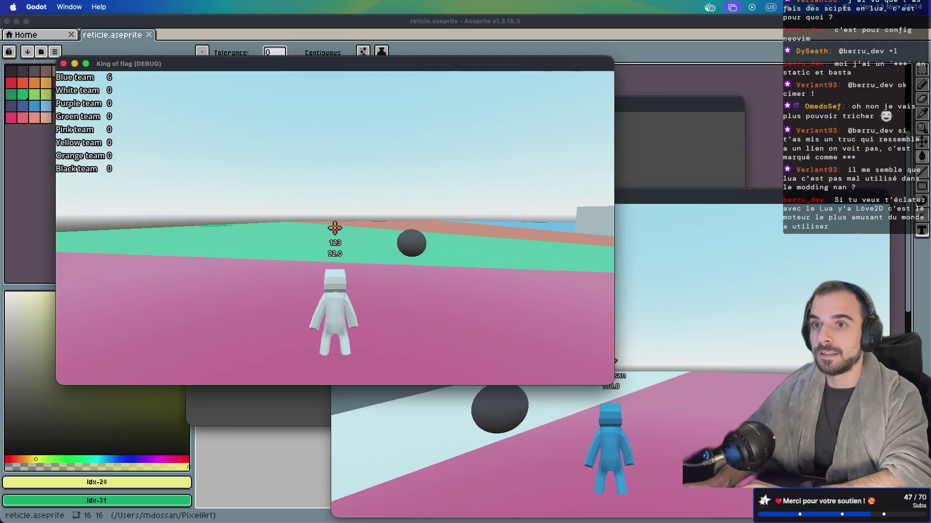
key(w)
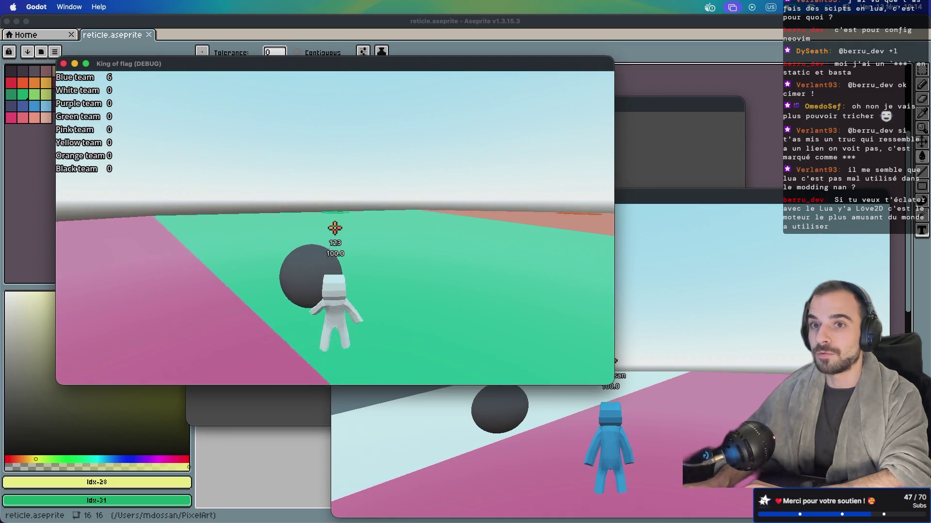
key(w)
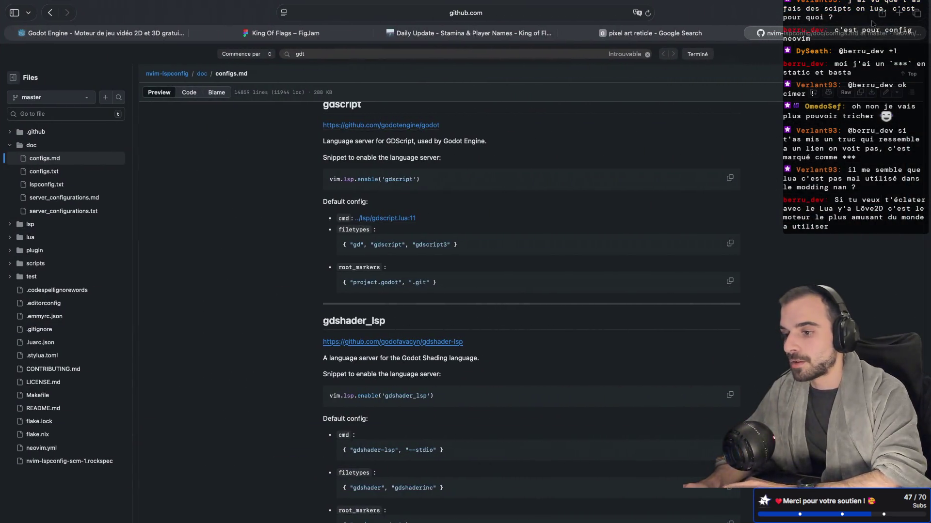
In a new tab, search for love2d, correcting the typo, and open love2d.org
click(898, 12)
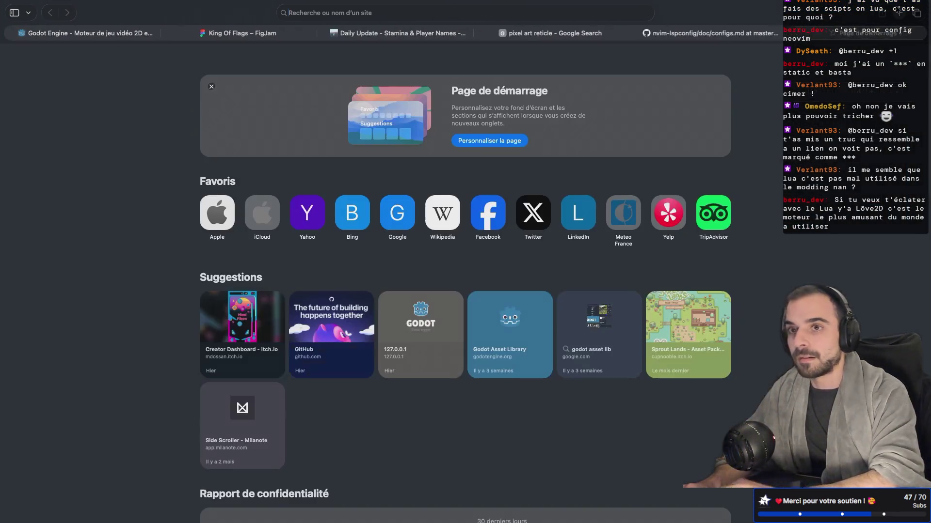
text(love3d)
key(Return)
click(146, 68)
key(BackSpace)
key(BackSpace)
text(2d)
key(Return)
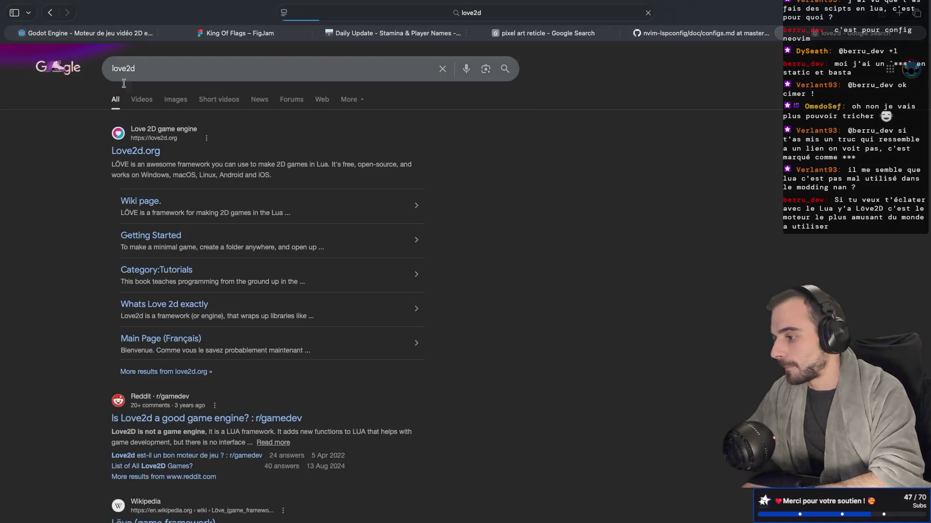
click(131, 158)
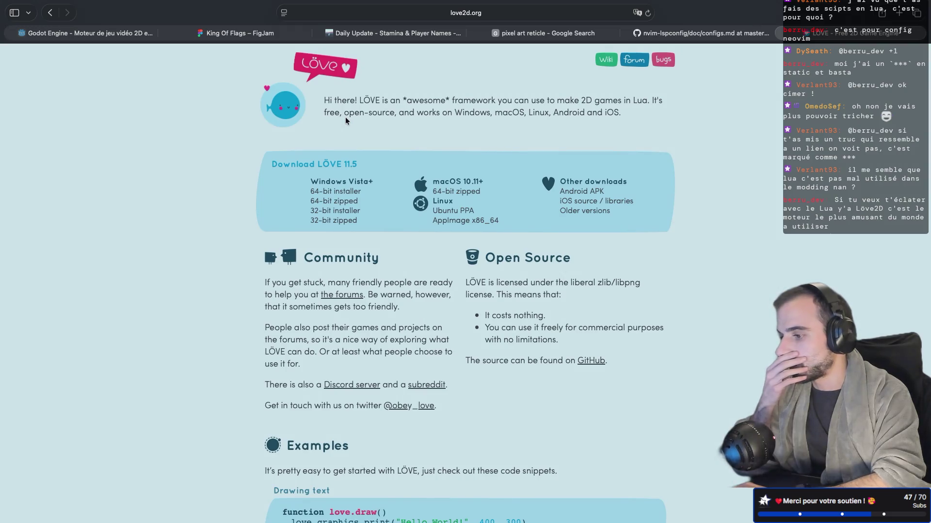
Scroll through the LÖVE website
scroll(345, 120, down, 5)
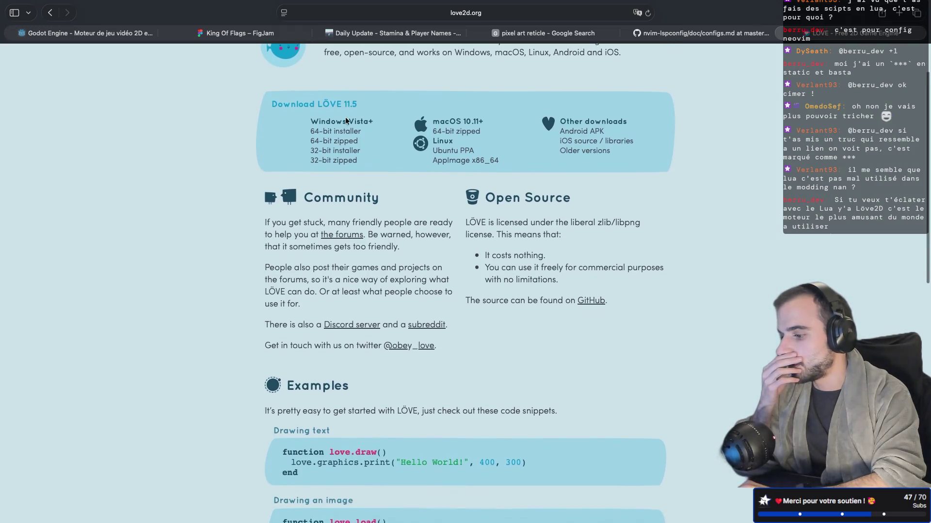
scroll(346, 122, down, 1)
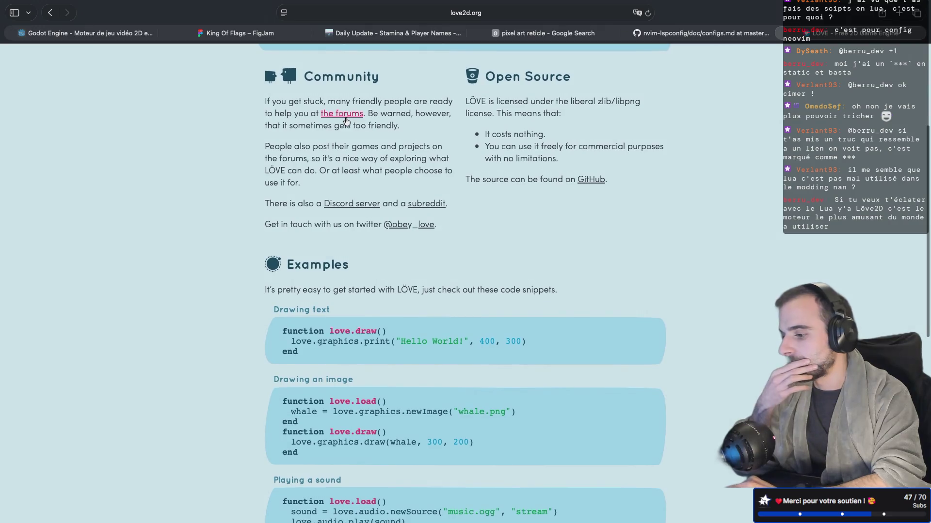
scroll(345, 120, down, 10)
scroll(346, 121, down, 4)
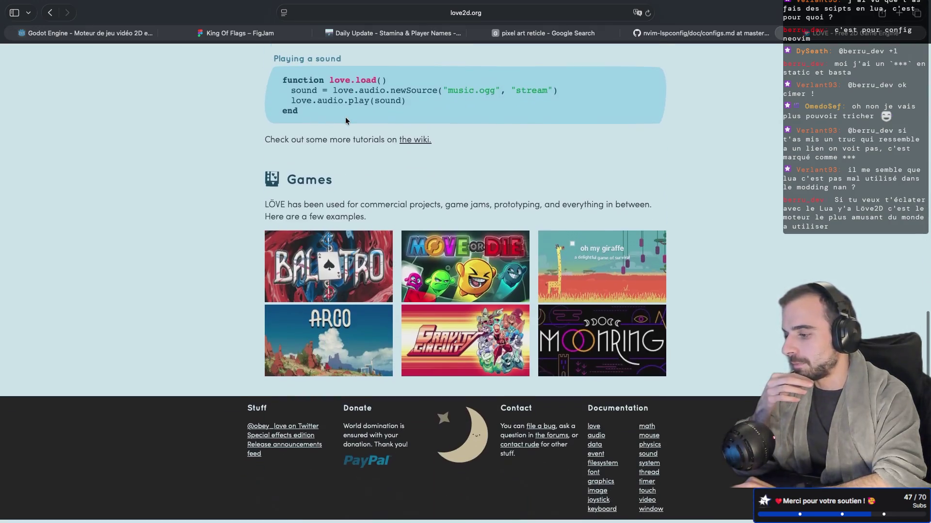
scroll(345, 121, up, 1)
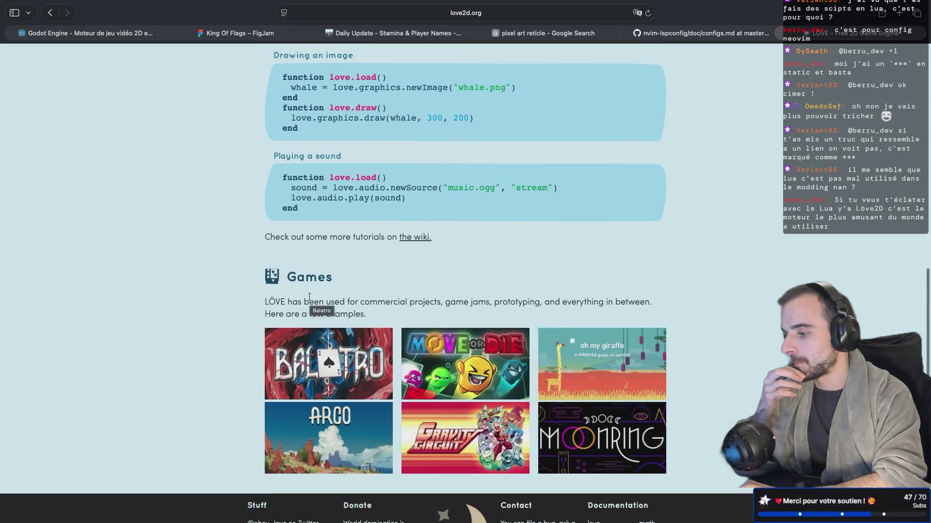
scroll(309, 297, up, 10)
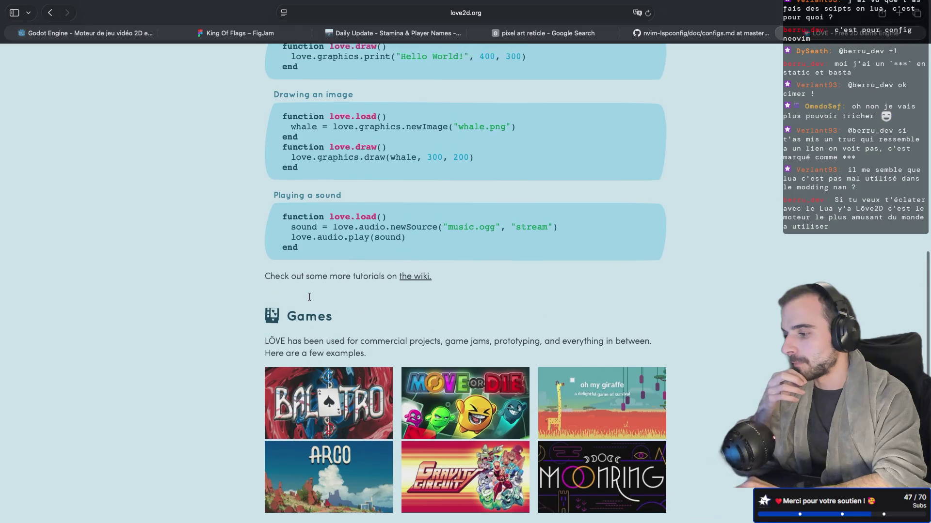
scroll(309, 297, up, 10)
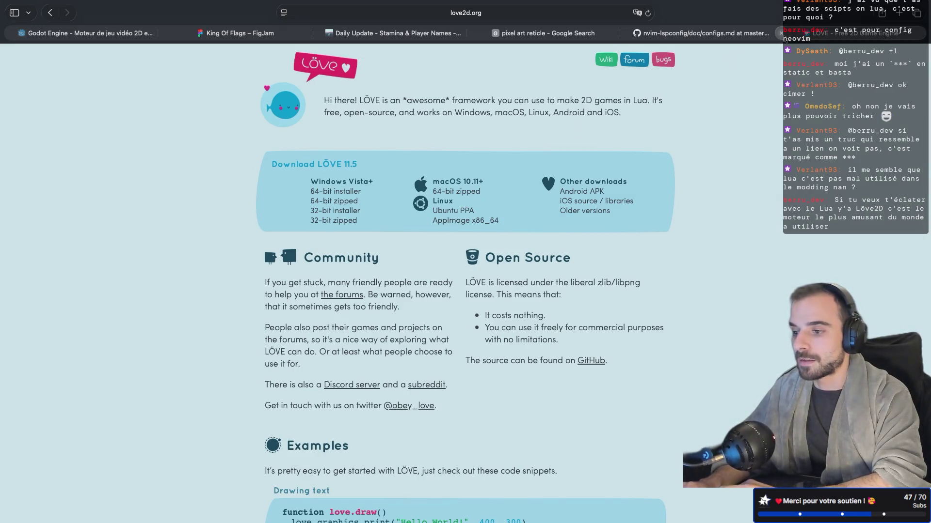
Close the LÖVE, nvim-lspconfig and pixel art reticle tabs, then return to the game
click(781, 33)
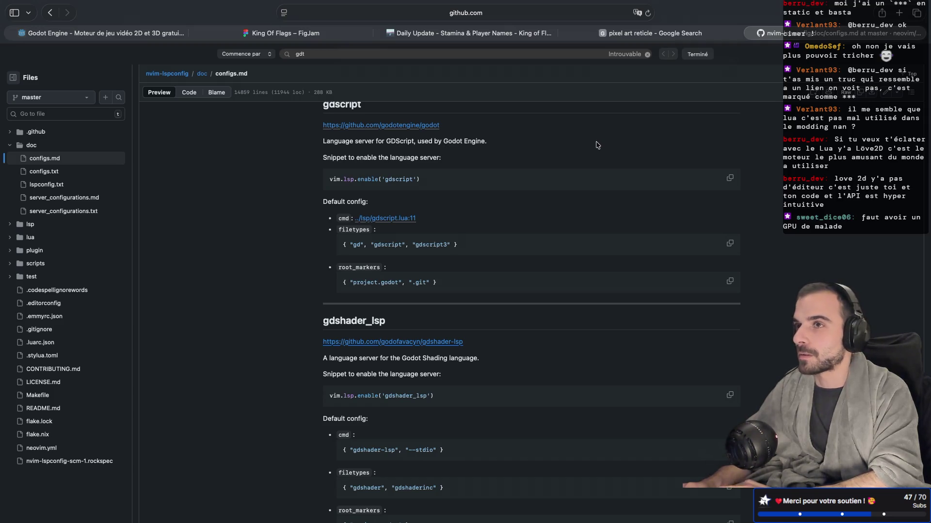
click(750, 33)
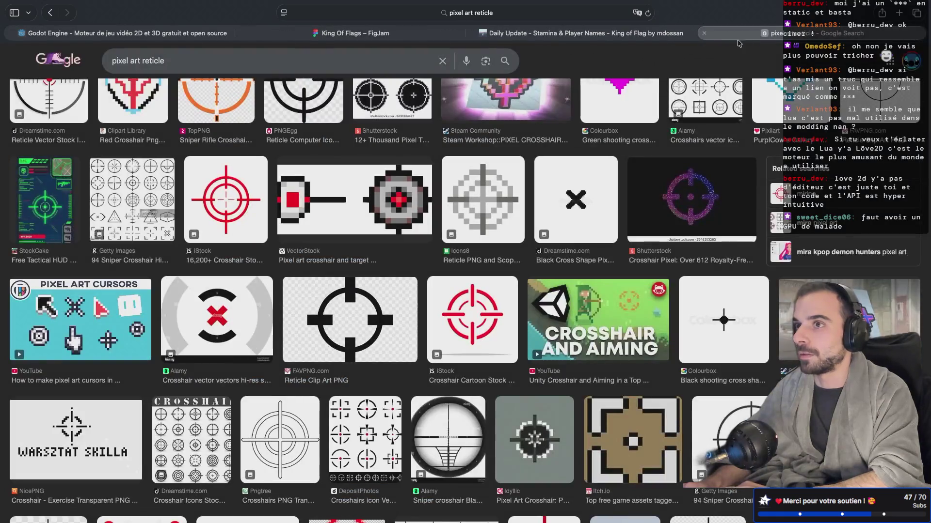
click(703, 34)
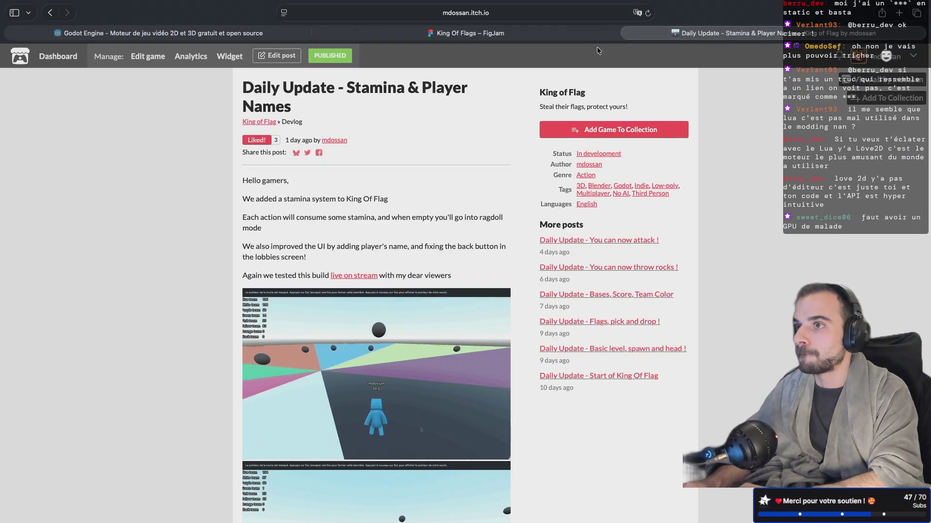
scroll(387, 224, down, 3)
scroll(387, 224, up, 3)
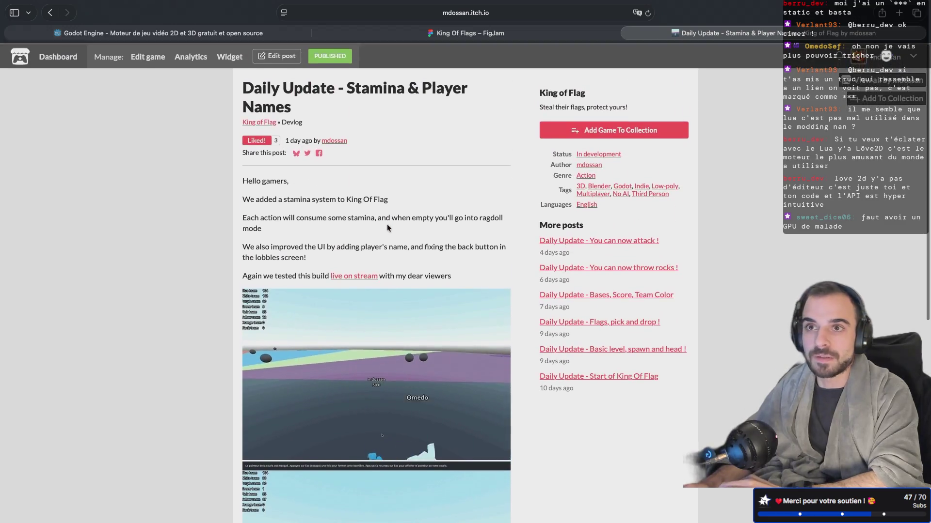
key(super+Tab)
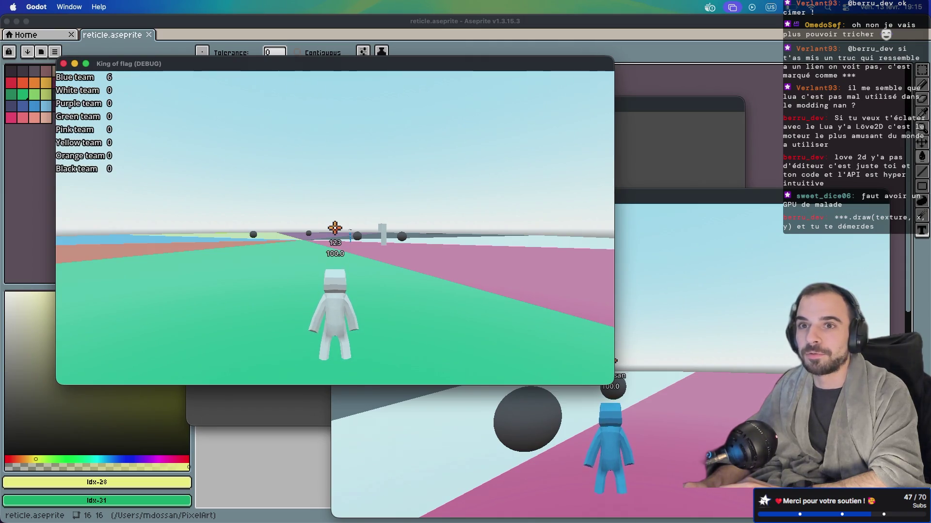
Stop the running game and select the Game node in the game_wrapper scene
key(ctrl+Right)
key(ctrl+Right)
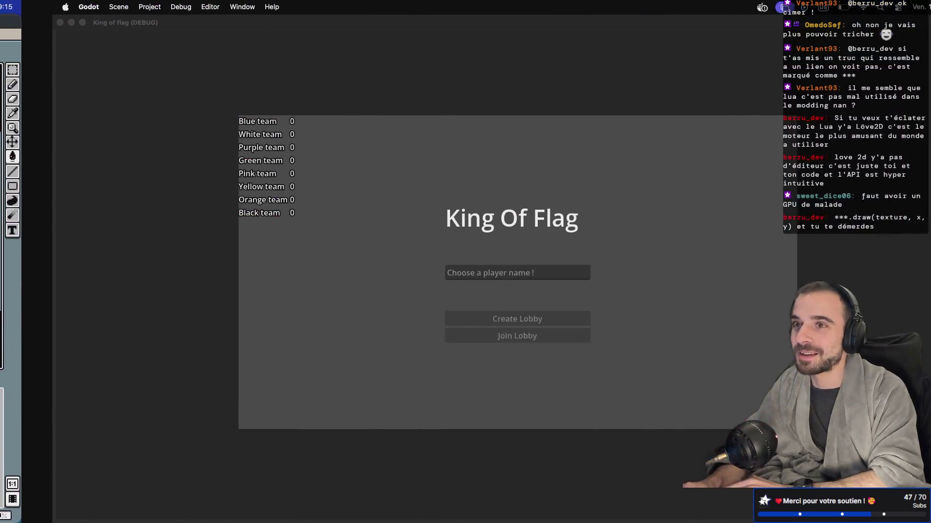
key(ctrl+Right)
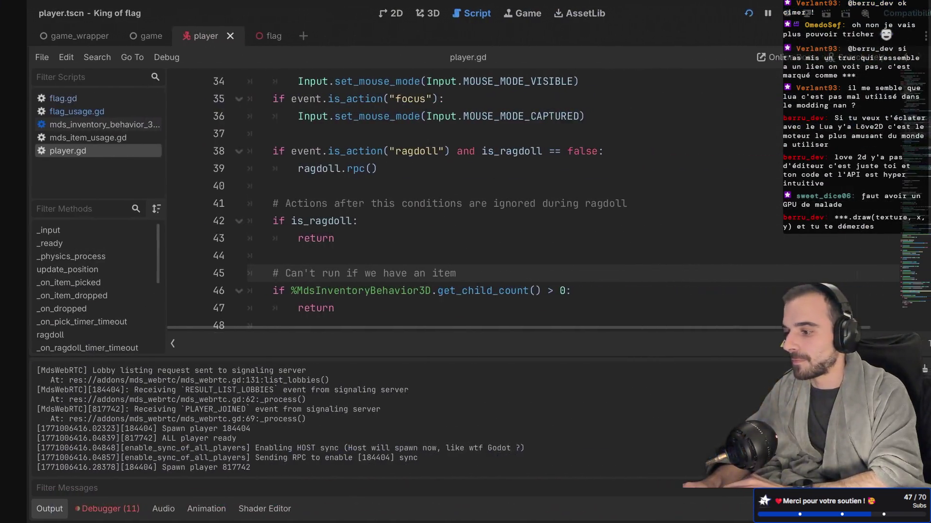
click(761, 14)
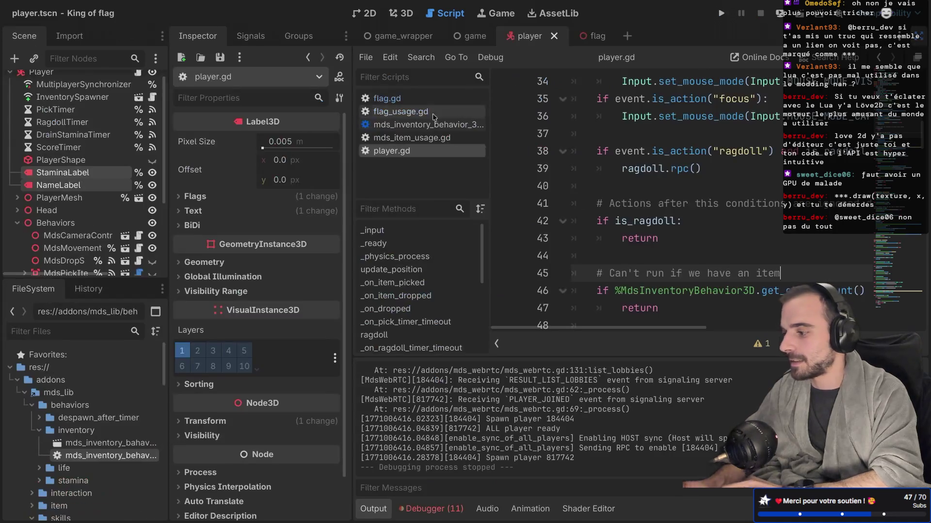
click(404, 35)
click(74, 106)
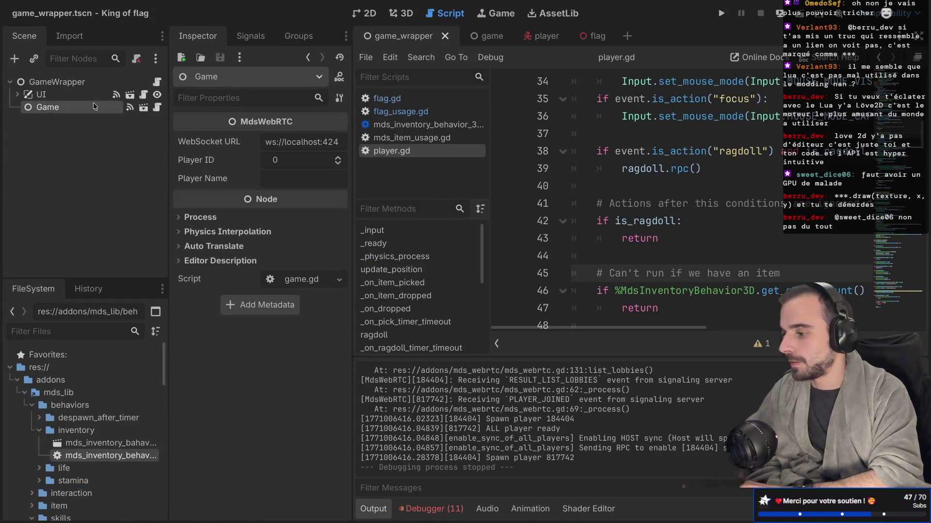
Change the WebSocket URL to the wss signaling server on port 4242 and save
click(270, 145)
text(s)
double_click(295, 144)
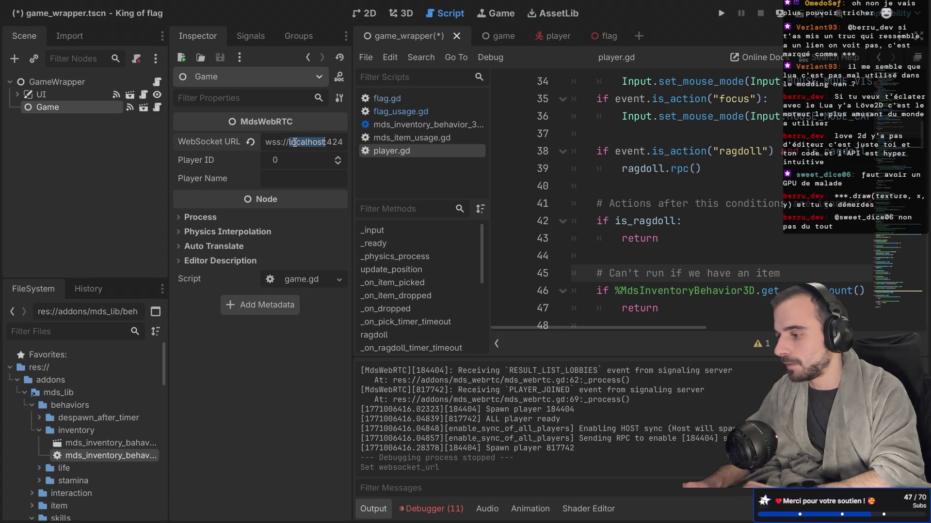
text(ss://signaling.we)
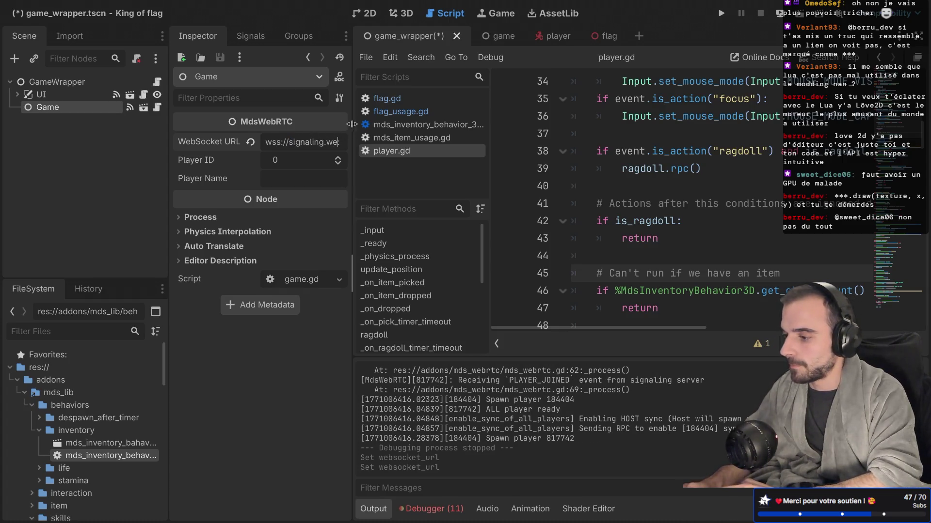
drag(352, 124, 473, 125)
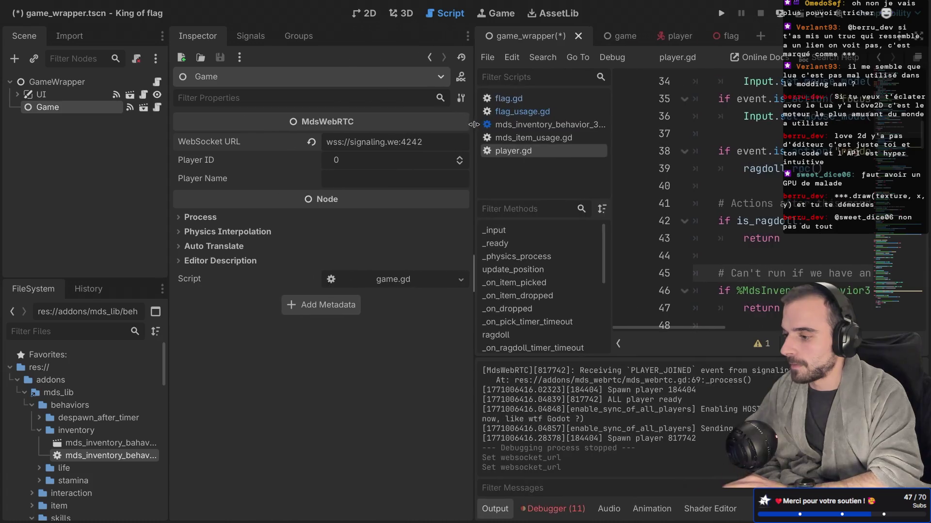
key(BackSpace)
key(BackSpace)
key(BackSpace)
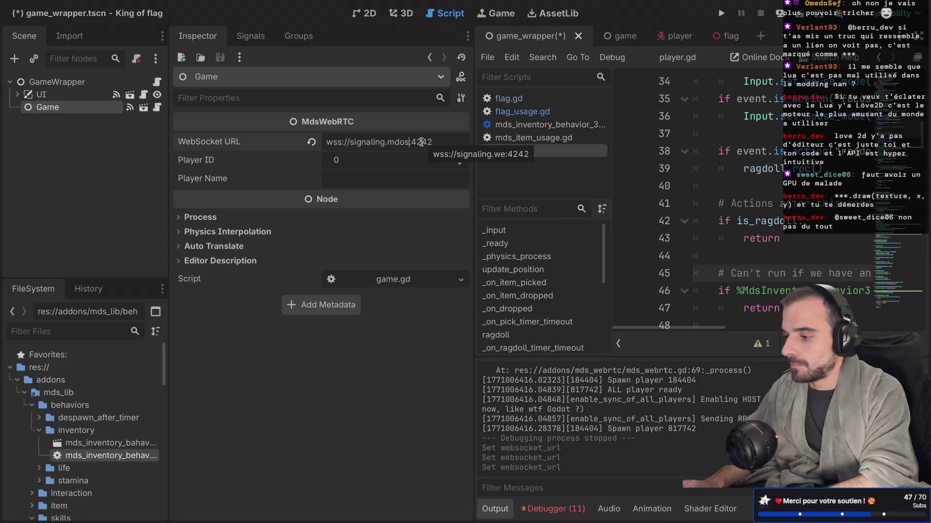
text(san.dev)
key(ctrl+s)
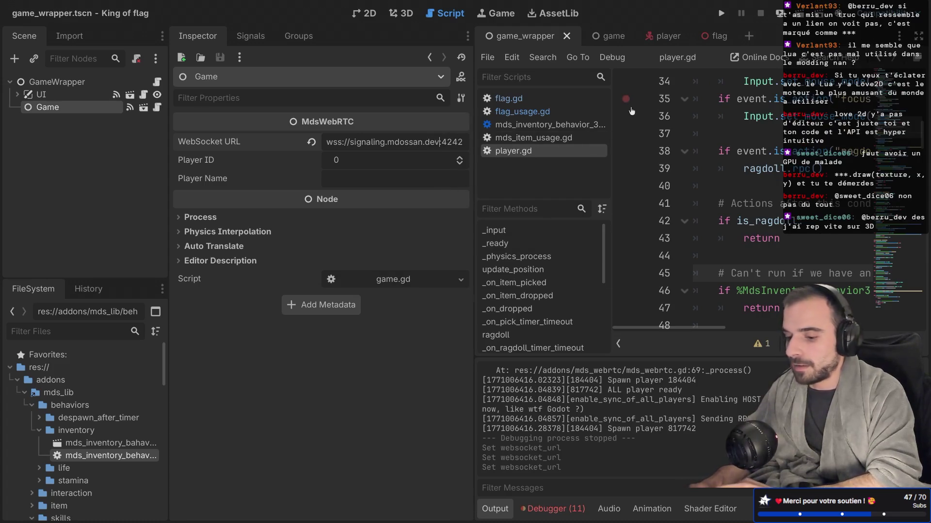